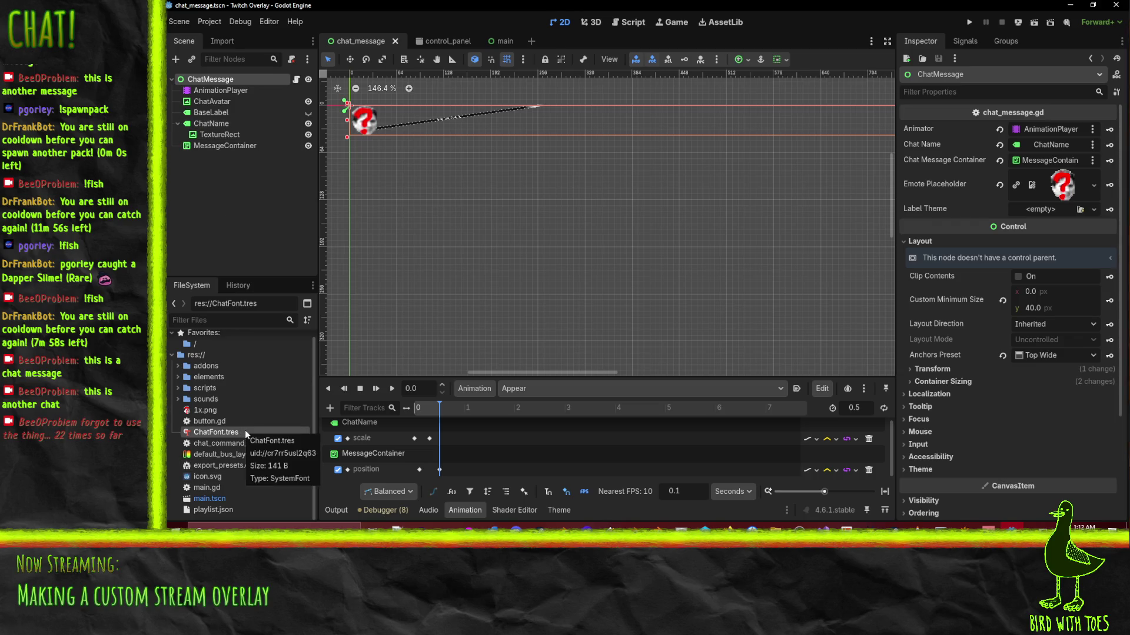
Assign chat_label_theme.tres as the ChatMessage's Label Theme in the Inspector.
scroll(253, 494, "up", 1)
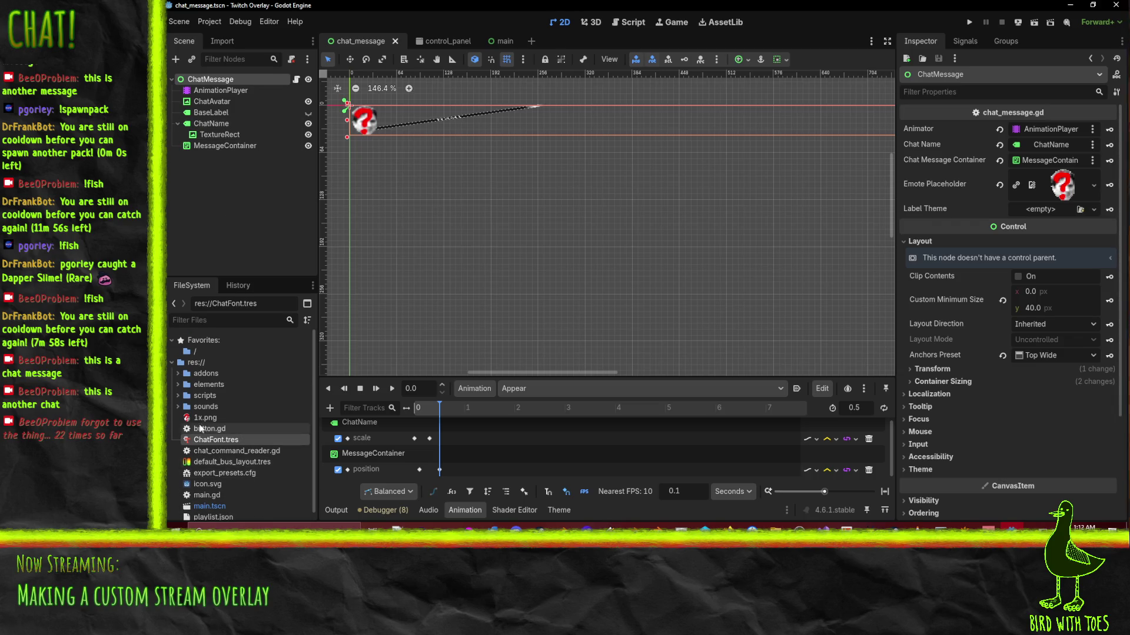
left_click(178, 384)
mouse_move(230, 396)
left_mouse_down()
mouse_move(1059, 298)
mouse_move(1041, 210)
left_mouse_up()
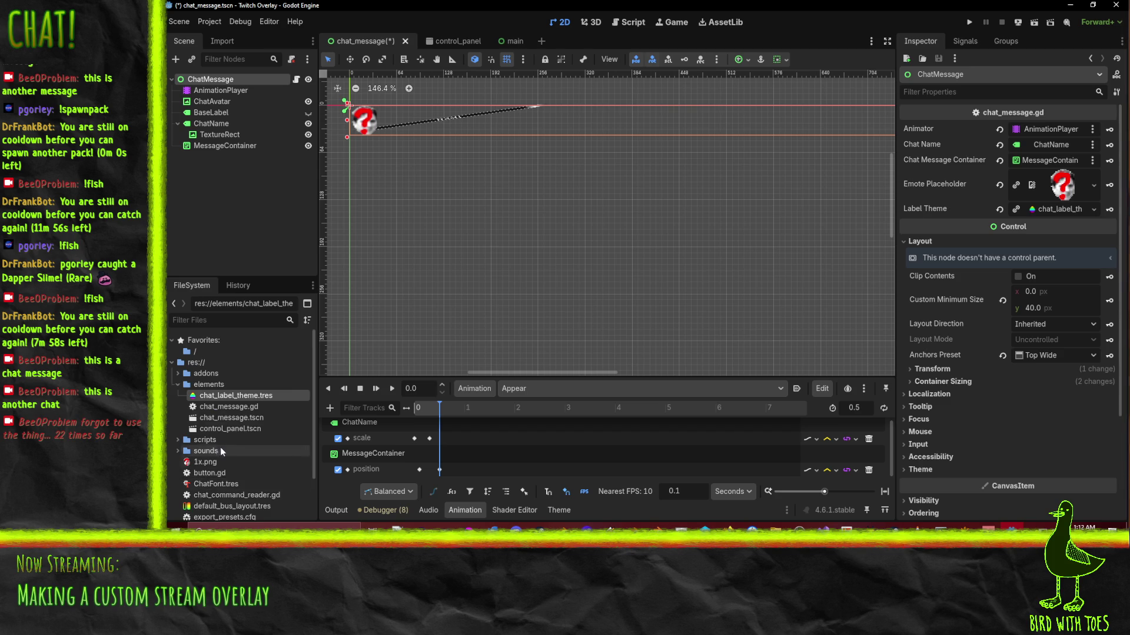
Move ChatFont.tres into the elements folder and launch the overlay project.
scroll(217, 459, "down", 2)
left_click_drag(221, 462, 213, 366)
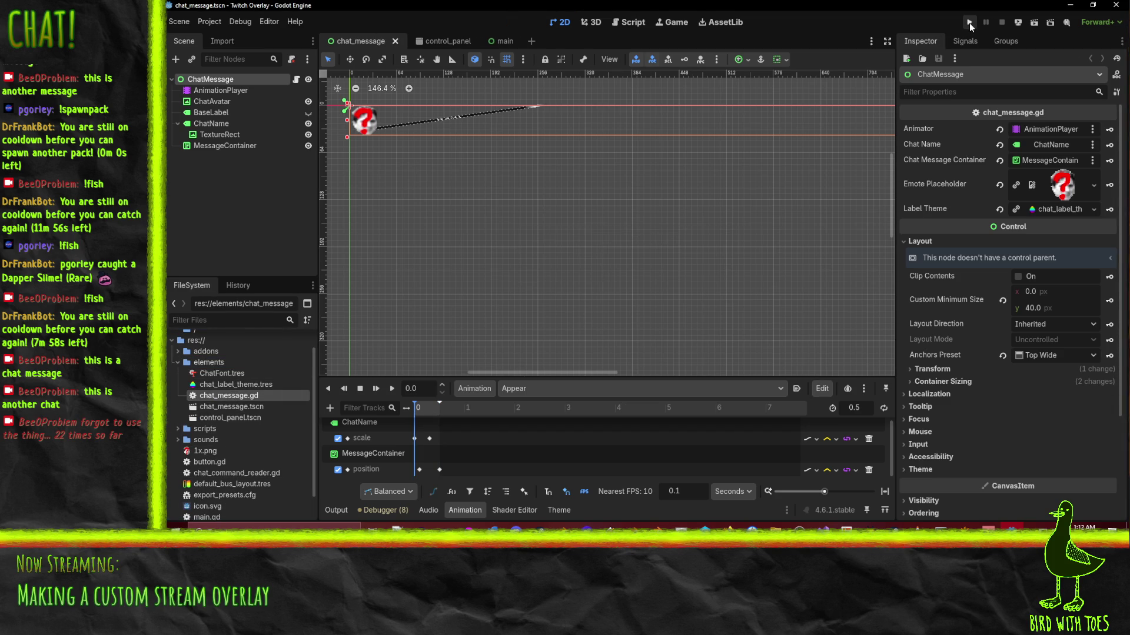
left_click(970, 24)
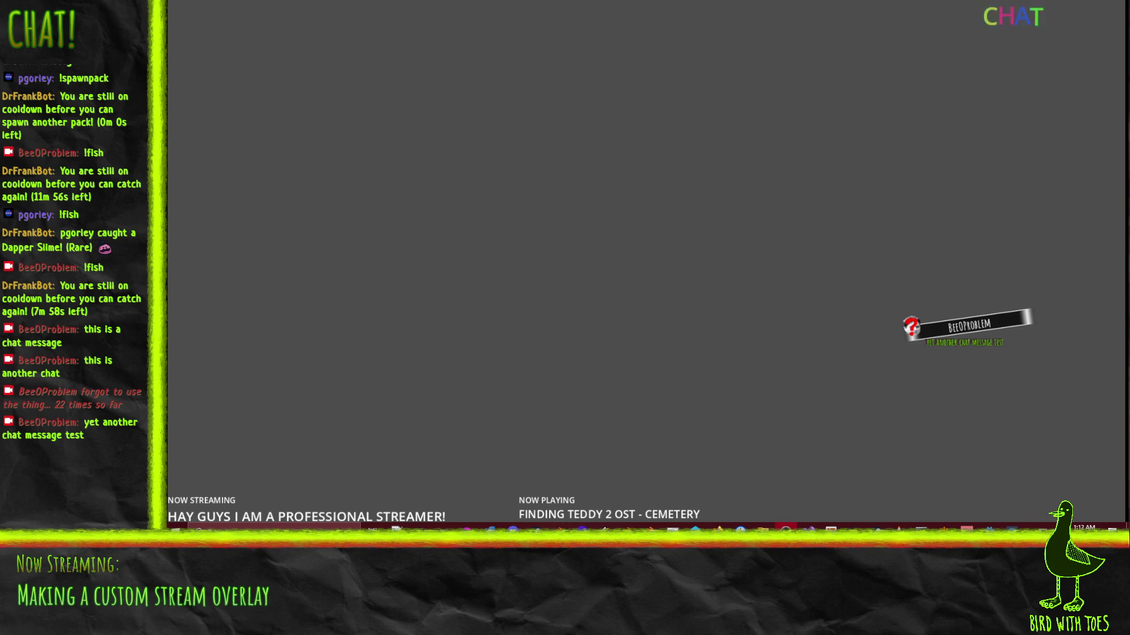
Stop the running overlay and select chat_label_theme.tres in the FileSystem dock.
key("F8")
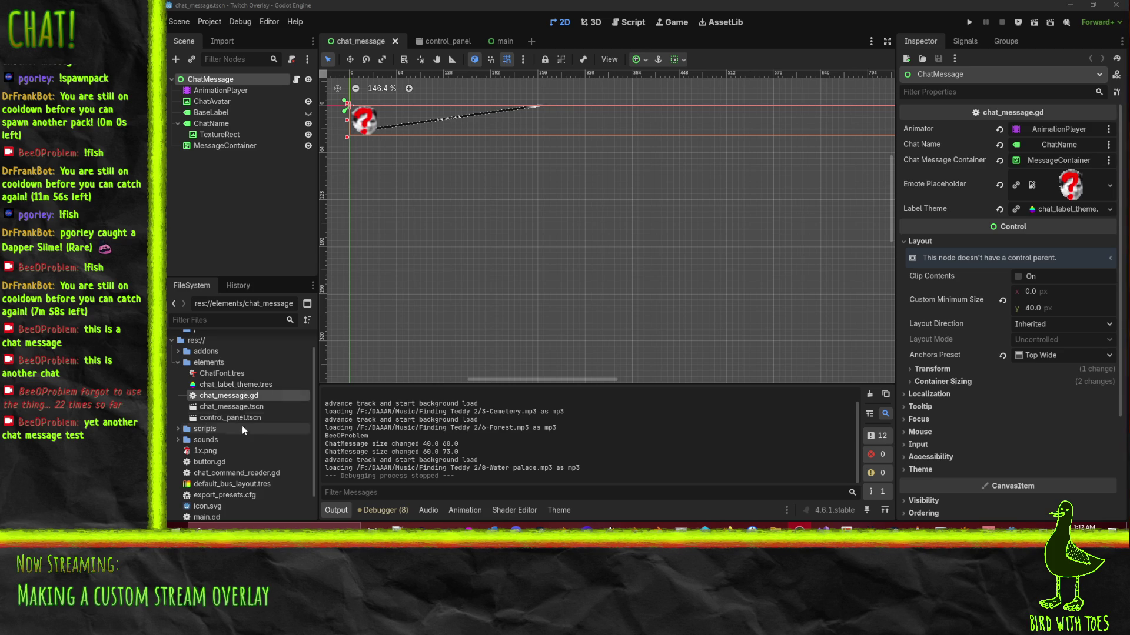
left_click(229, 385)
Open chat_label_theme.tres and review its constants, ChatFont.tres font and font sizes.
double_click(228, 385)
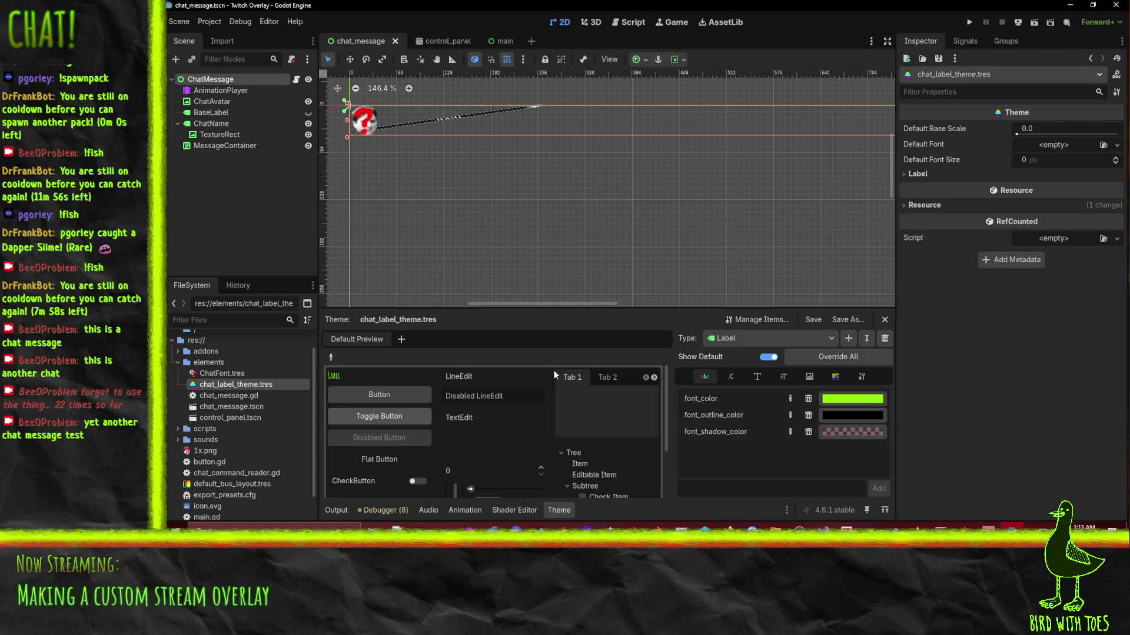
left_click(730, 378)
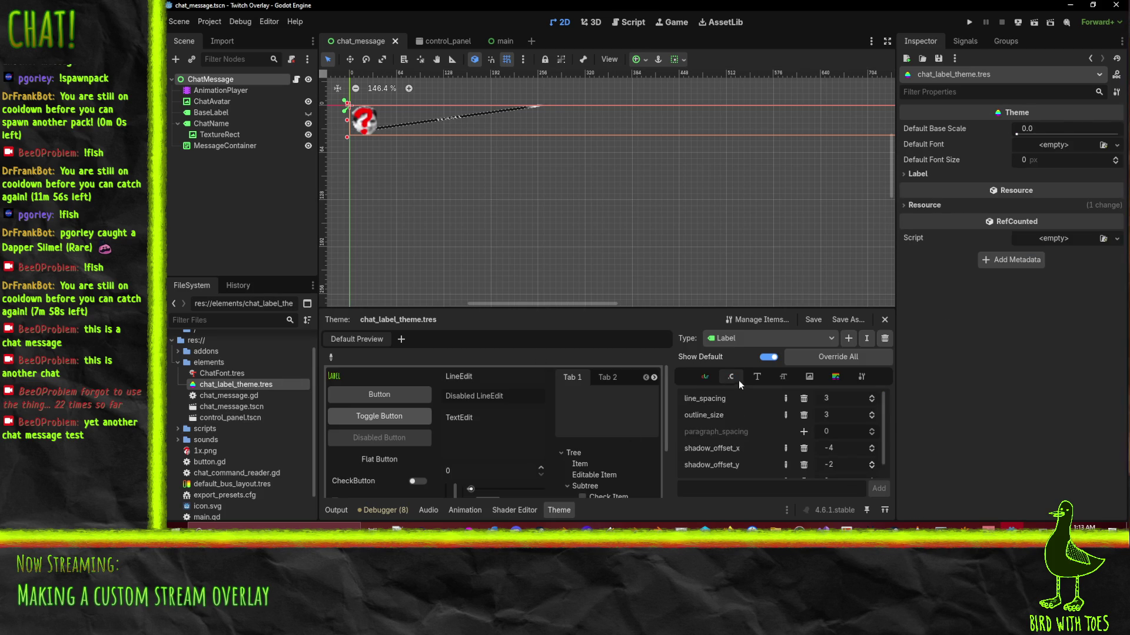
left_click(756, 378)
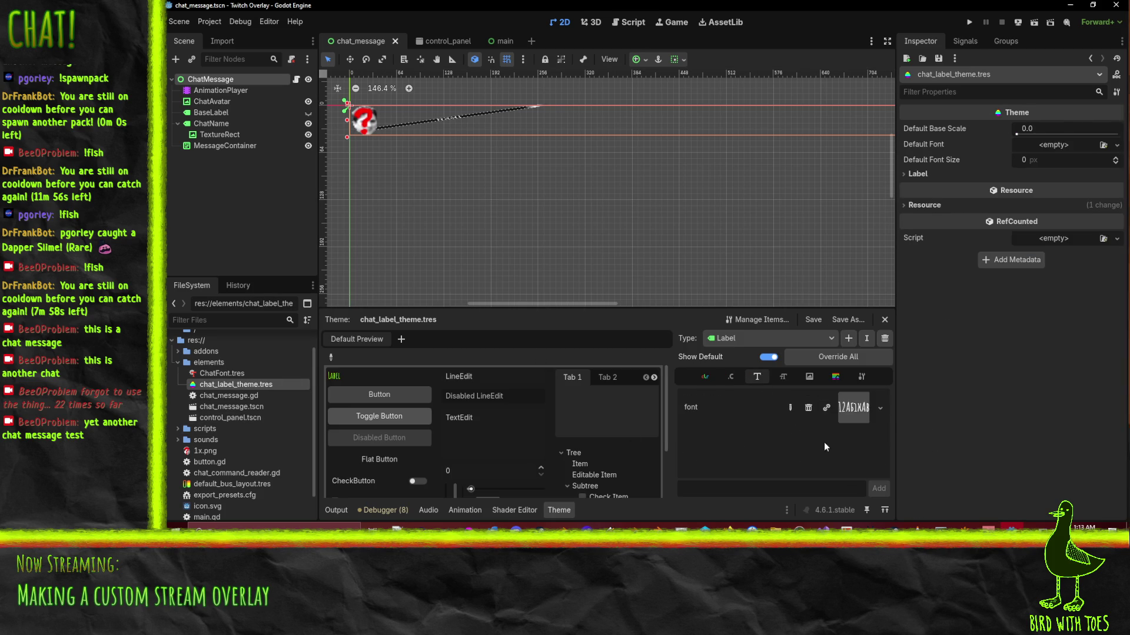
left_click(853, 412)
left_click(782, 378)
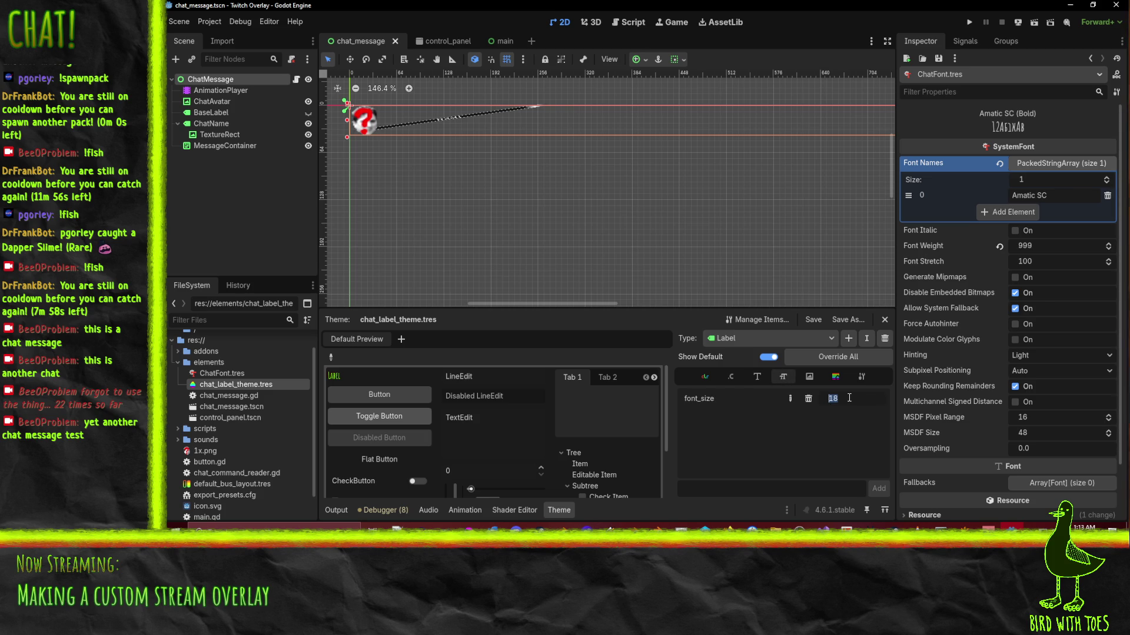
Change the Label font_size from 18 to 26 and run the overlay.
type("30")
type("5")
key("Return")
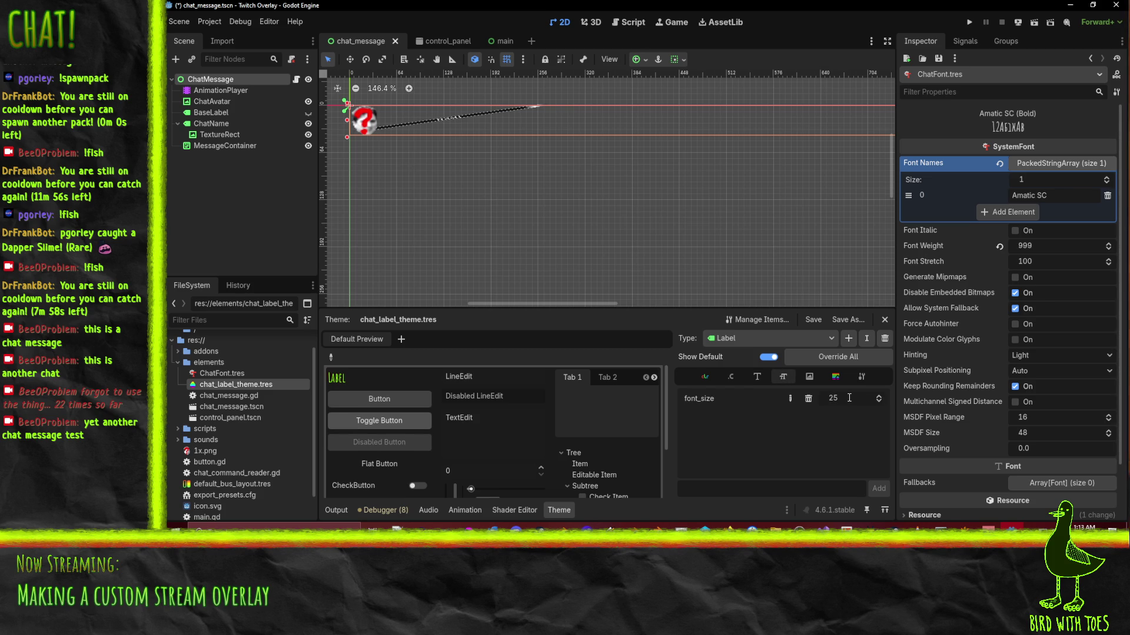
type("26")
key("Return")
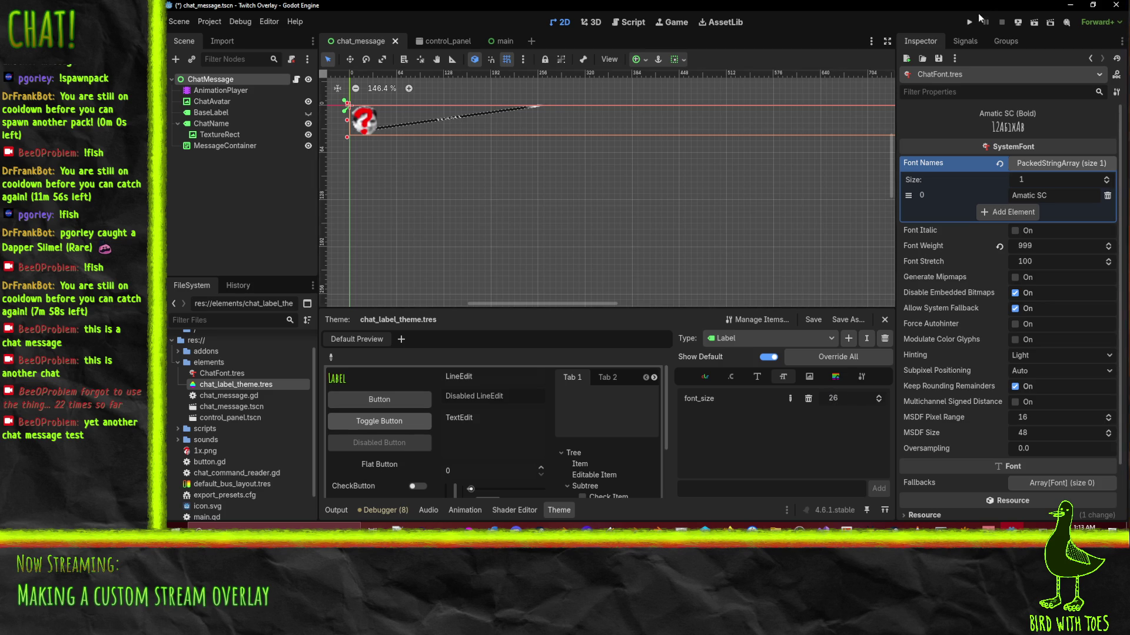
key("F5")
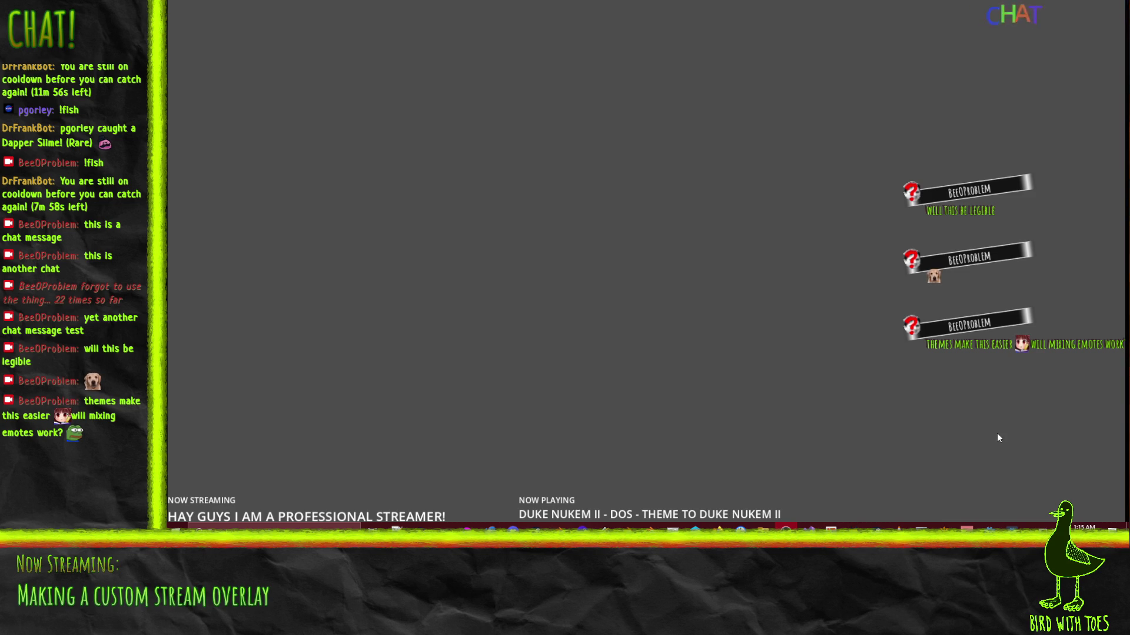
Close the overlay window with Alt+F4 after reviewing the larger chat text and emotes.
key("alt+F4")
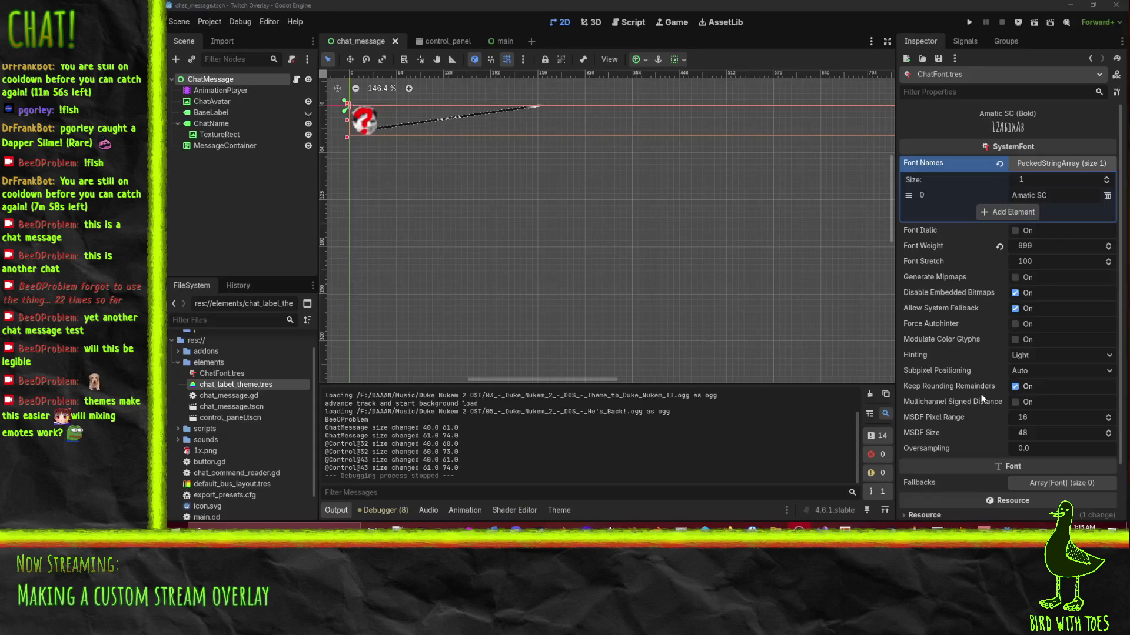
Select ChatName and ChatAvatar and nudge them slightly upward with the arrow keys.
left_click_drag(443, 206, 572, 345)
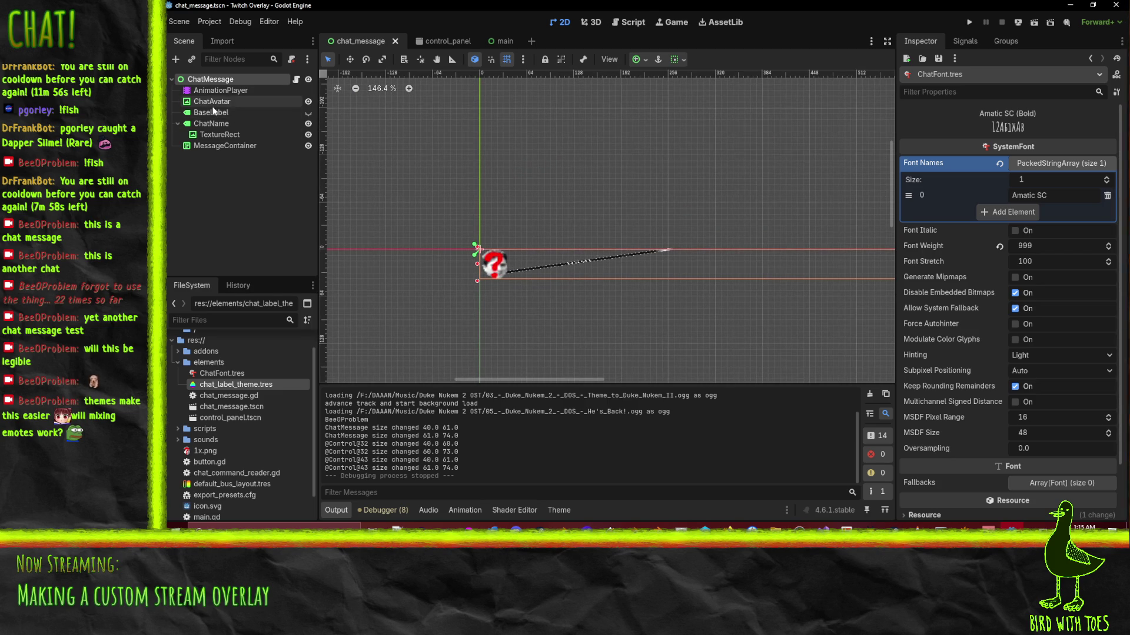
left_click(214, 124)
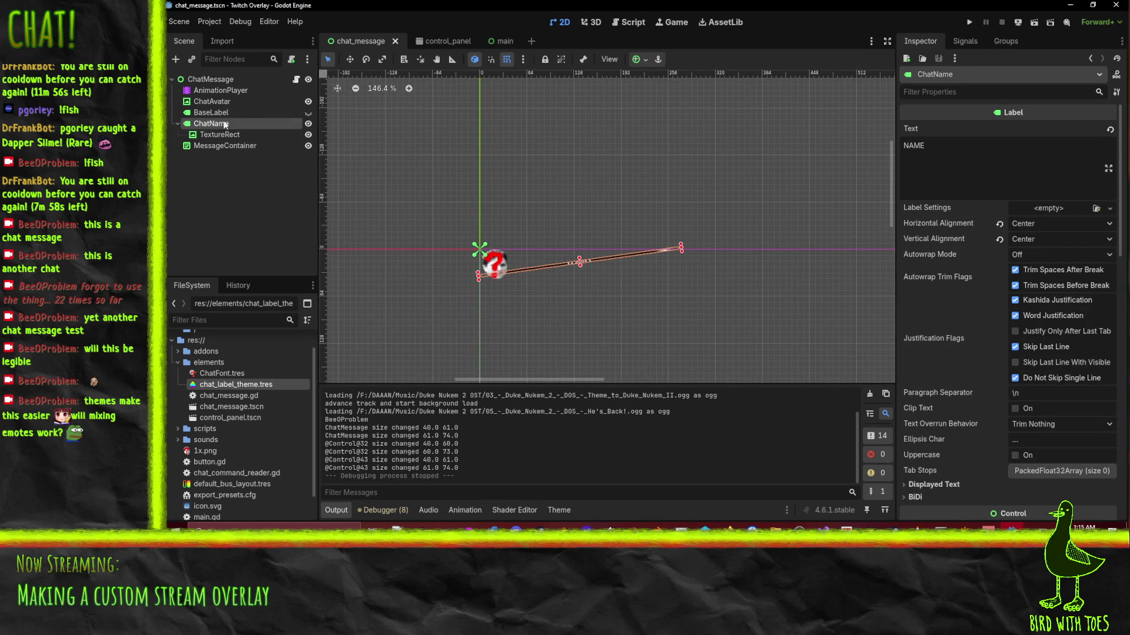
left_click(227, 102, "ctrl")
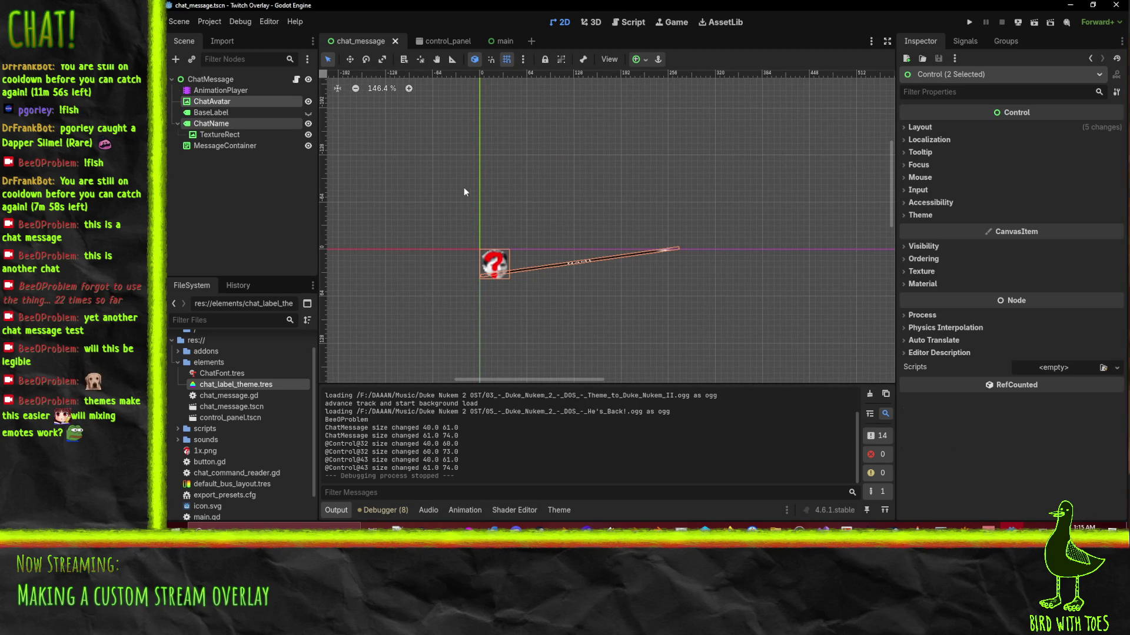
key("Up")
key("Up")
key("Up")
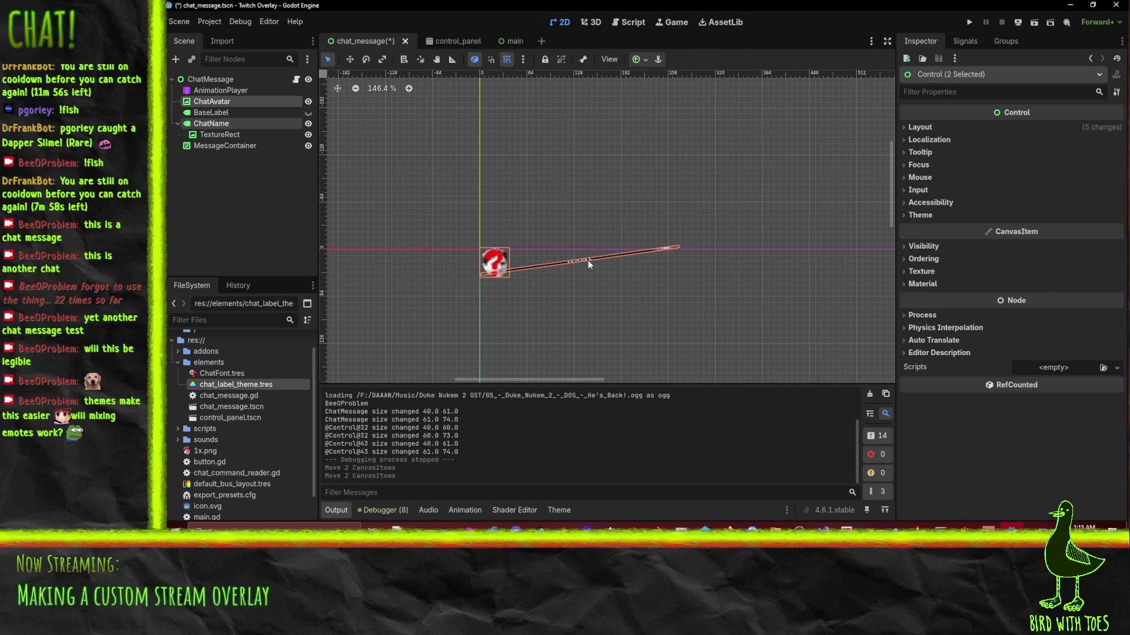
key("Up")
key("Up")
key("Up")
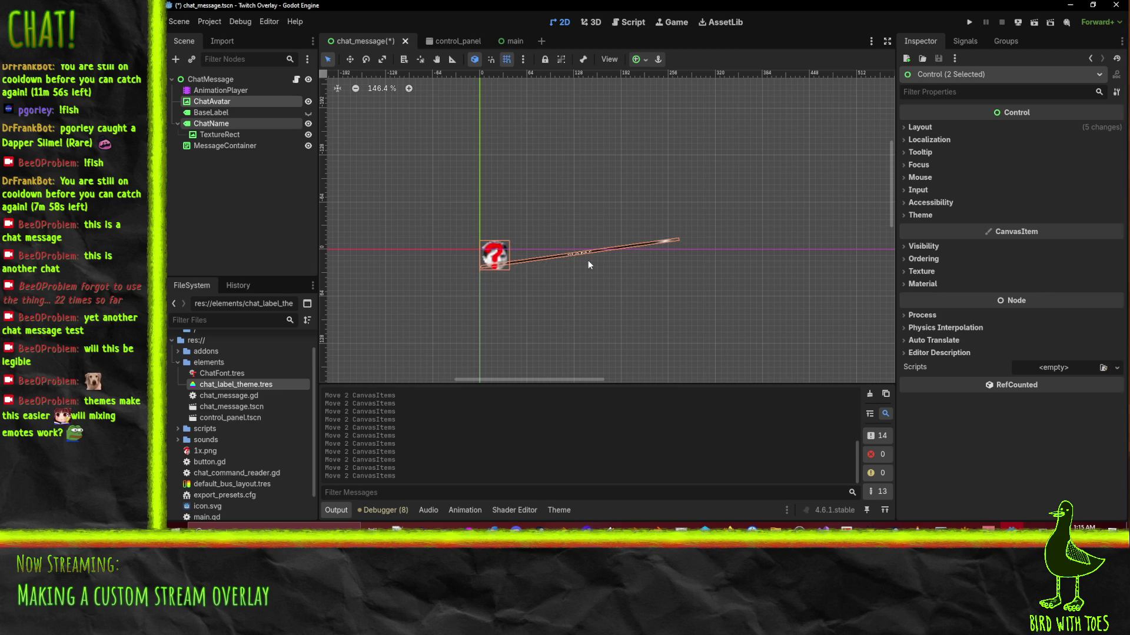
key("Up")
key("Up")
key("Up")
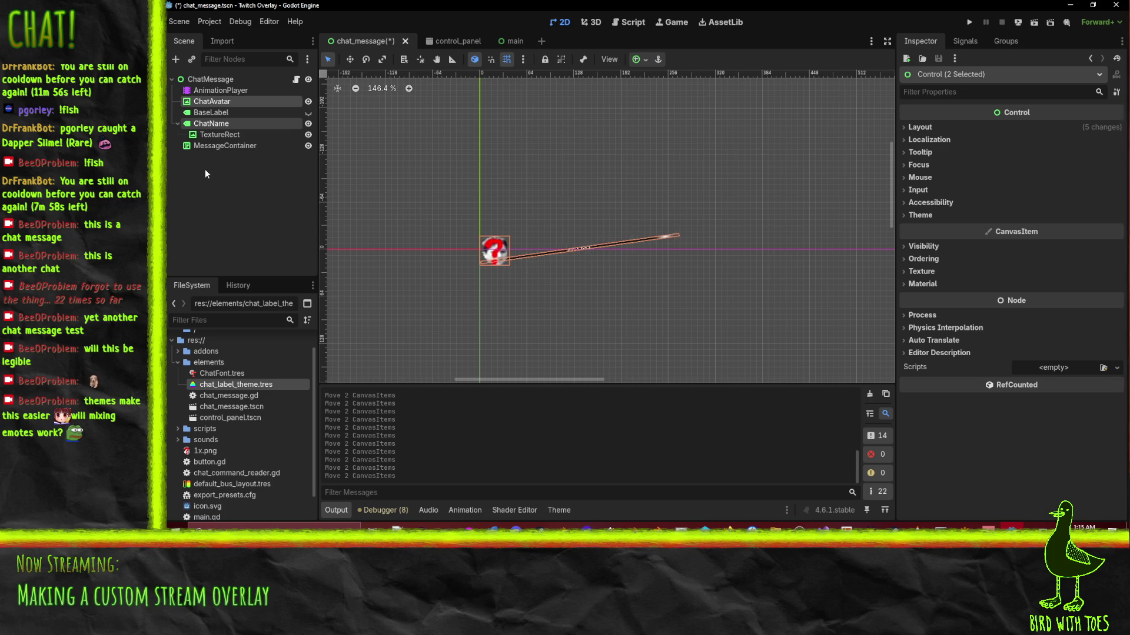
key("Down")
key("Down")
key("Down")
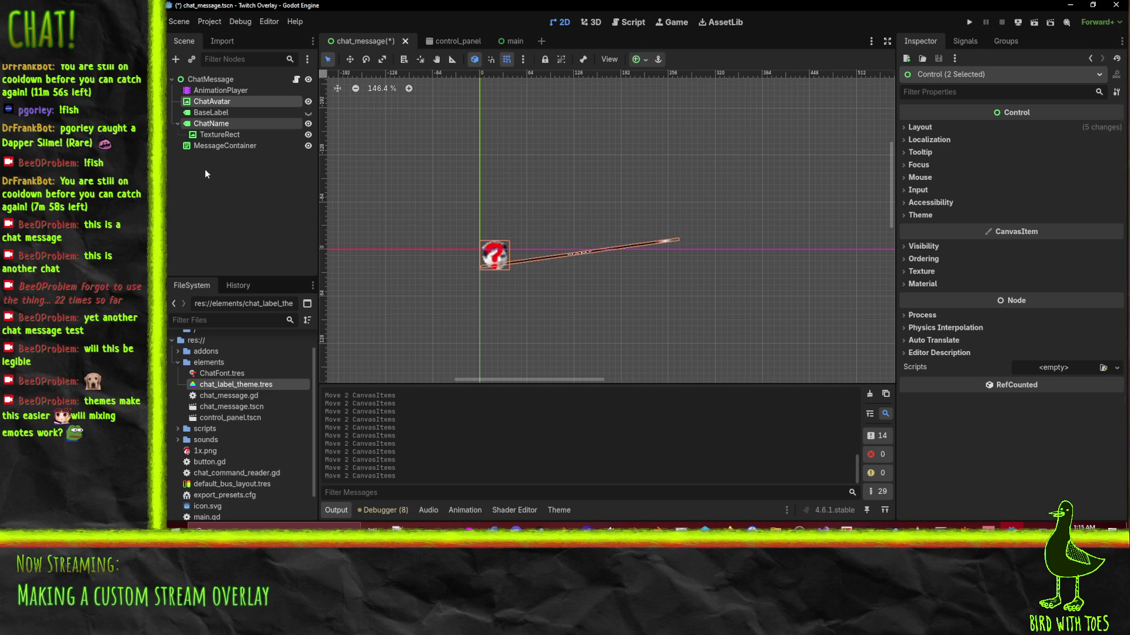
key("Down")
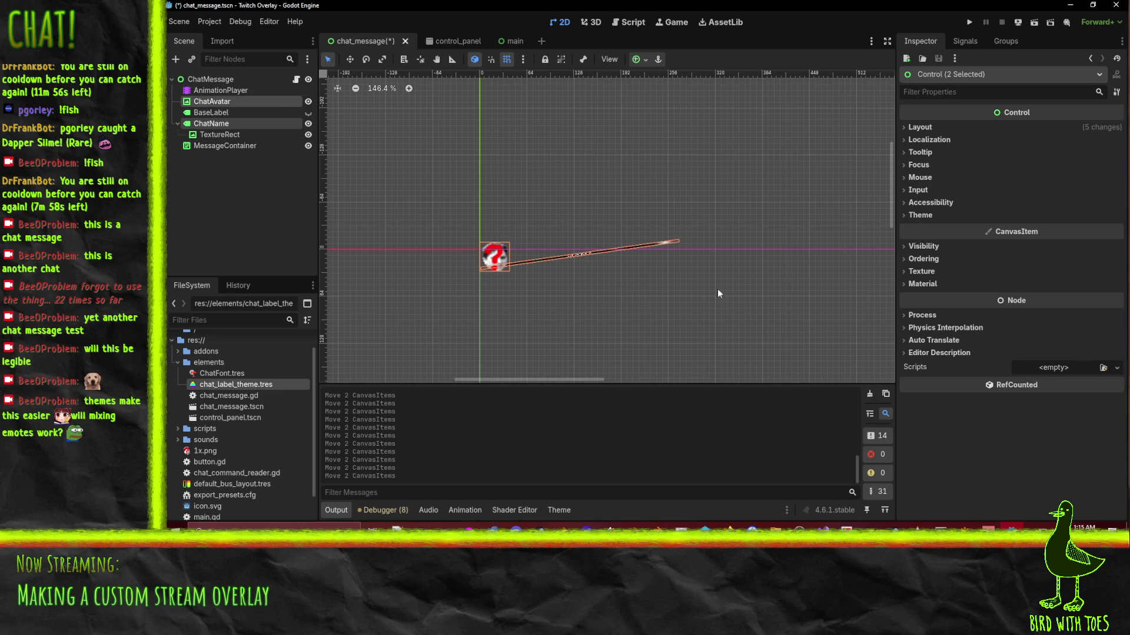
Select ChatName alone and bring up the Appear animation's tracks.
left_click(235, 124)
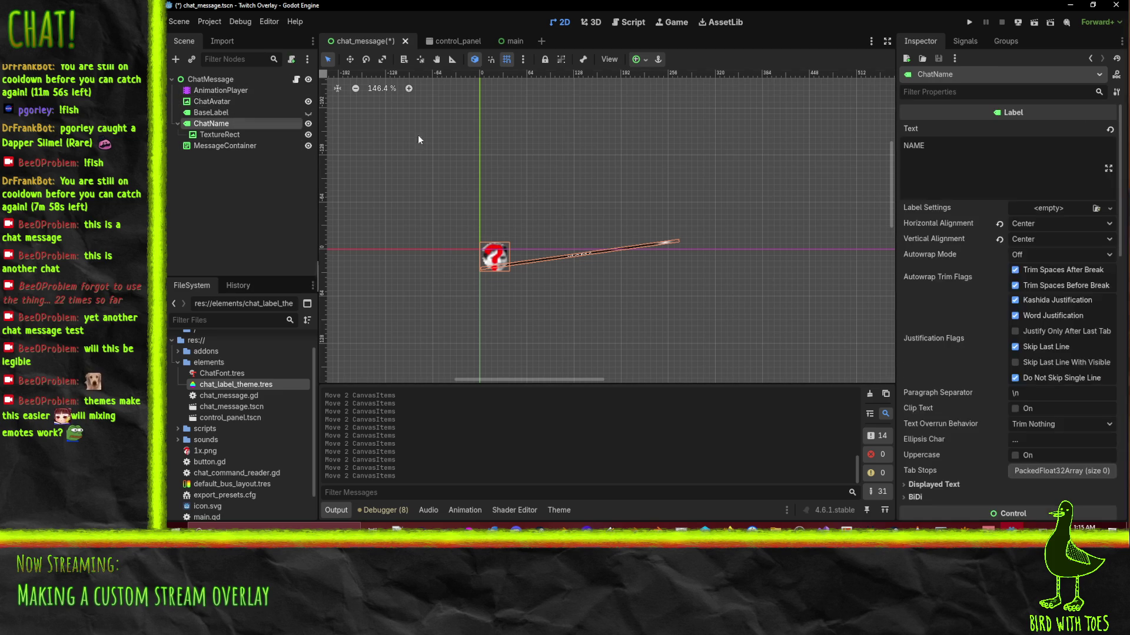
scroll(934, 263, "down", 6)
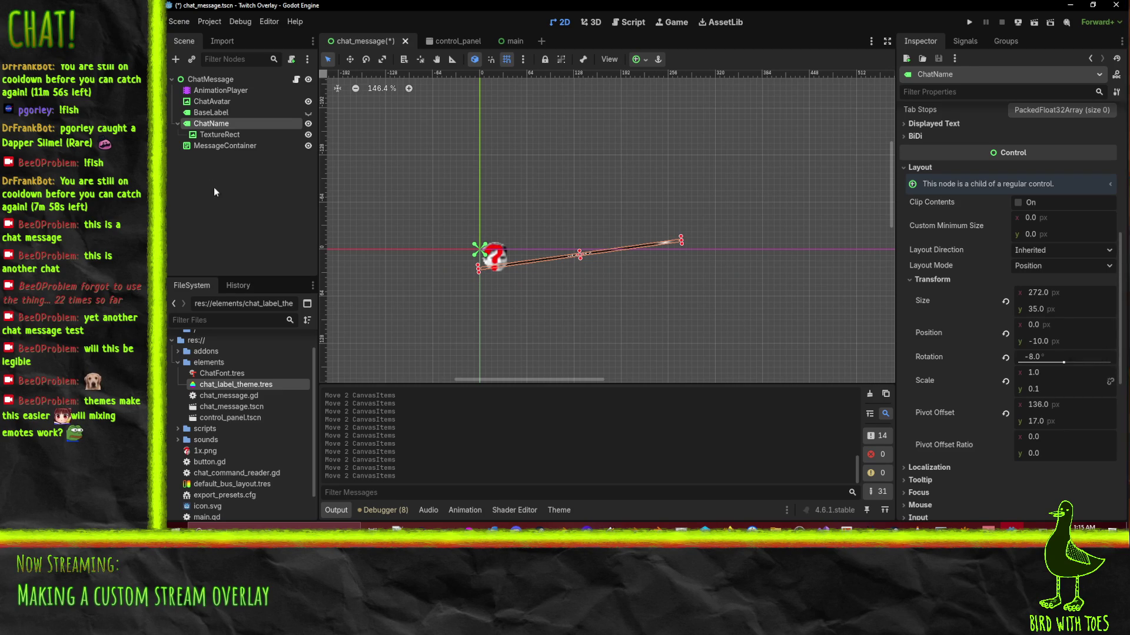
left_click(205, 91)
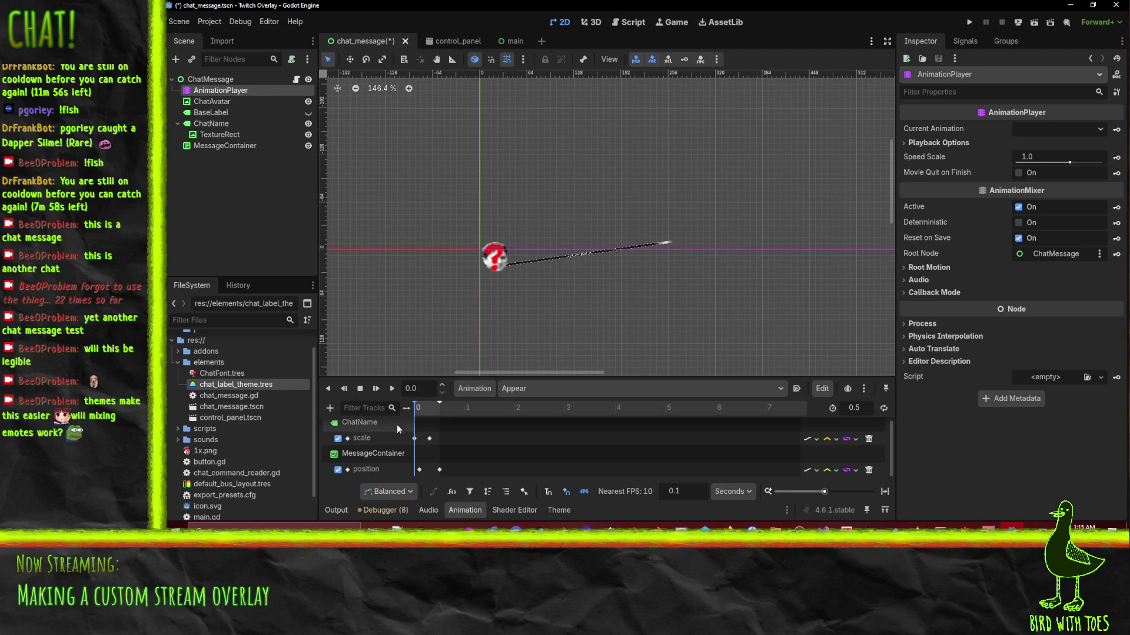
Inspect the scale keyframe at 0 and clear the 0.1 s position keyframe's y value.
mouse_move(419, 471)
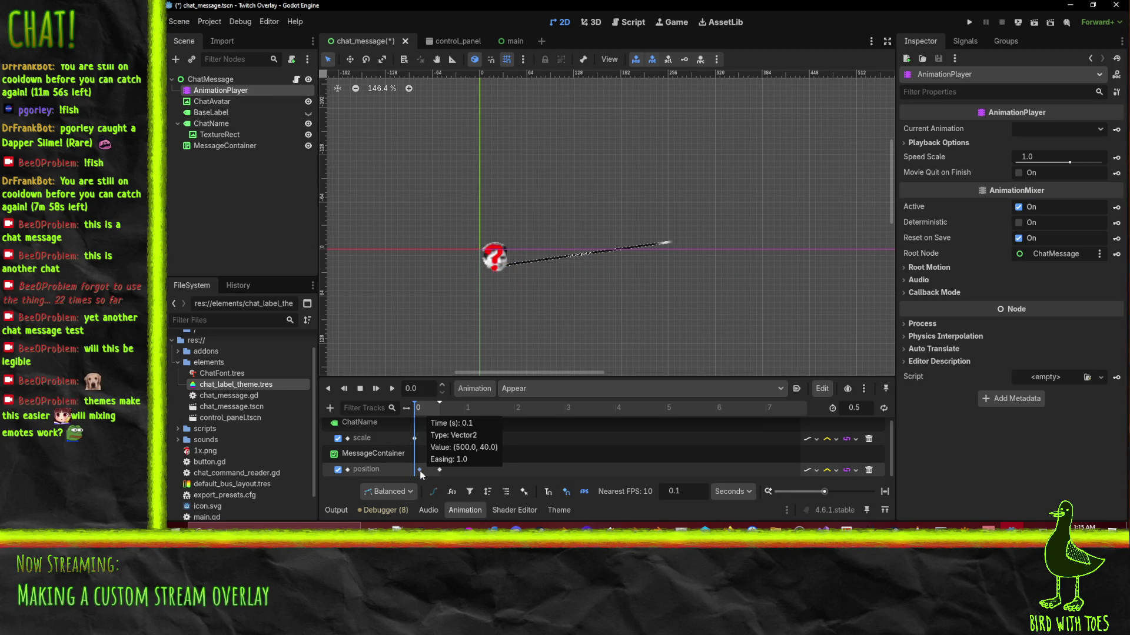
left_click(415, 439)
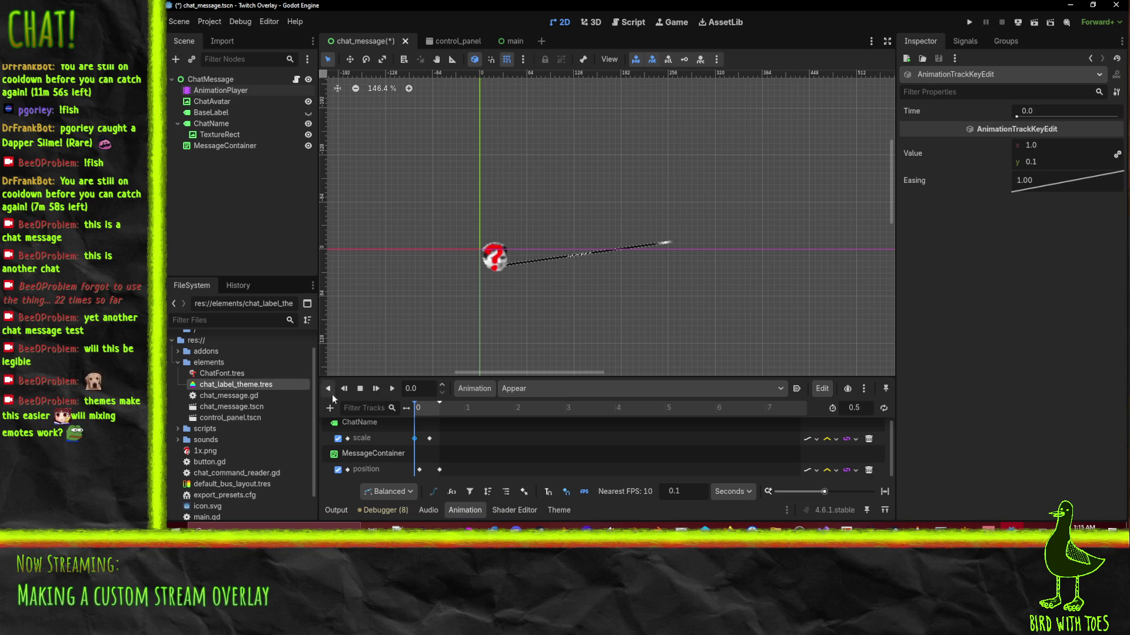
left_click(420, 470)
left_click(1035, 165)
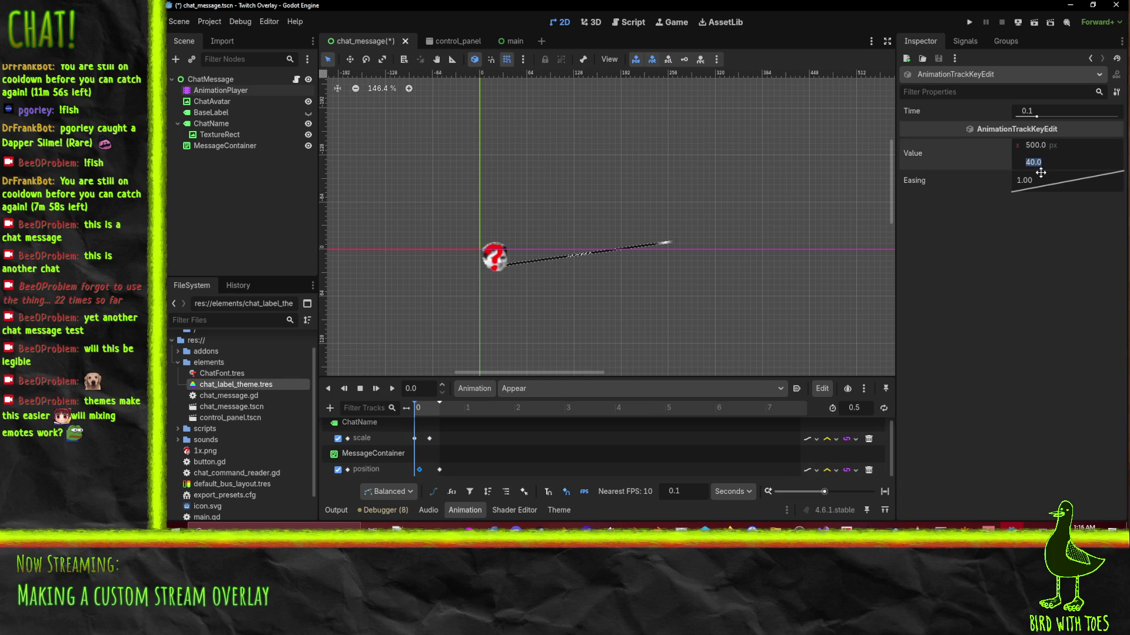
key("BackSpace")
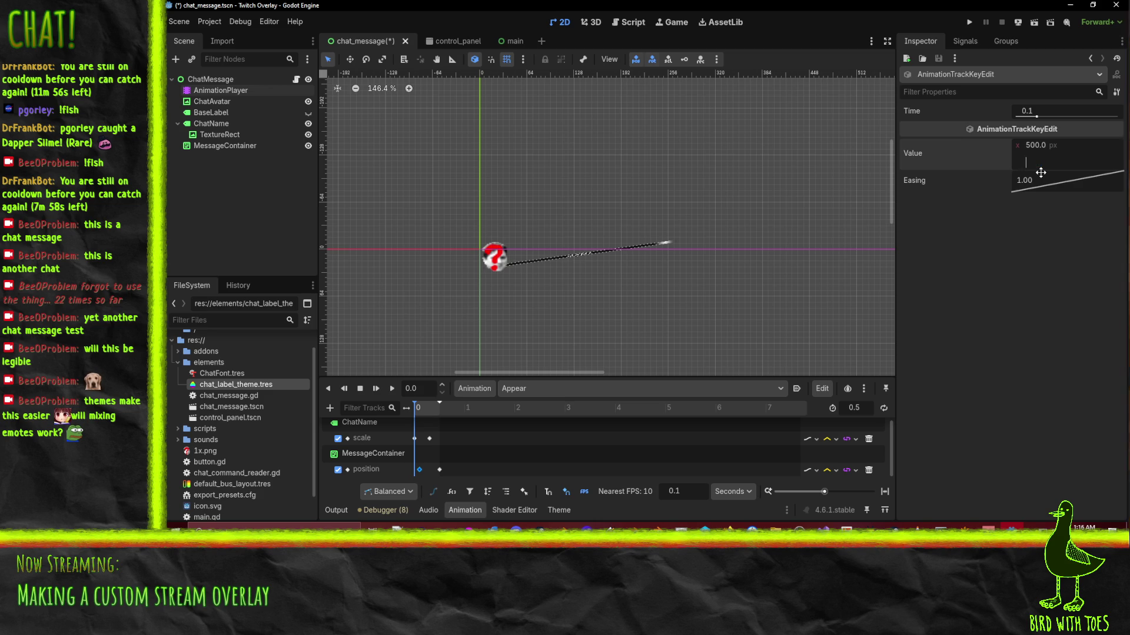
type("25")
Set the 0.5 s position keyframe's y to 25 and run the project.
left_click(439, 469)
left_click(1033, 162)
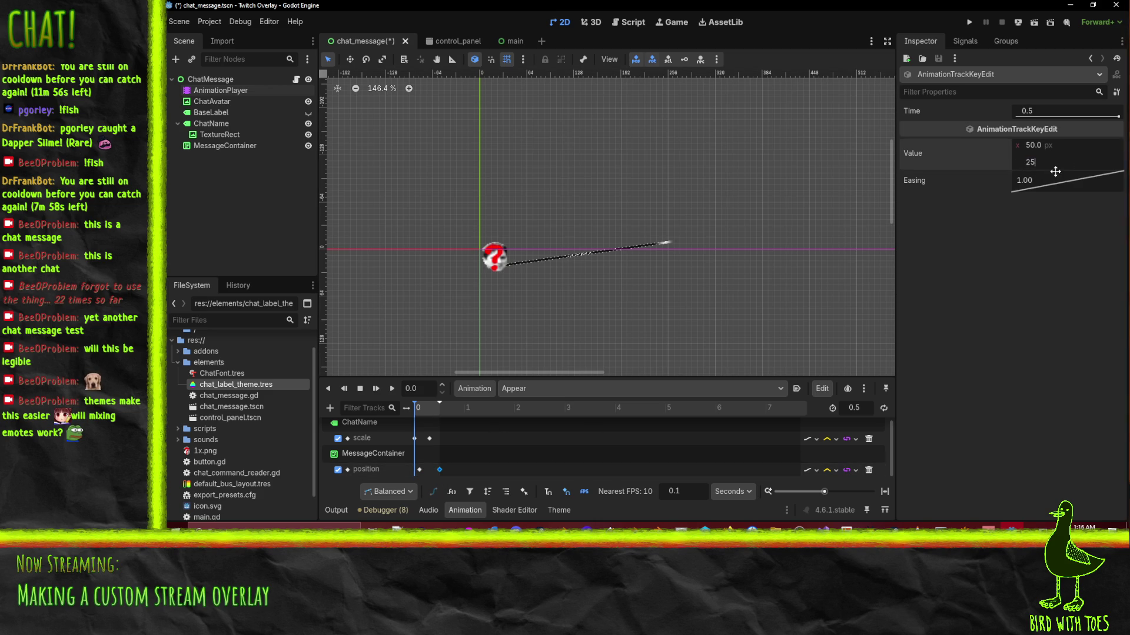
left_click(969, 22)
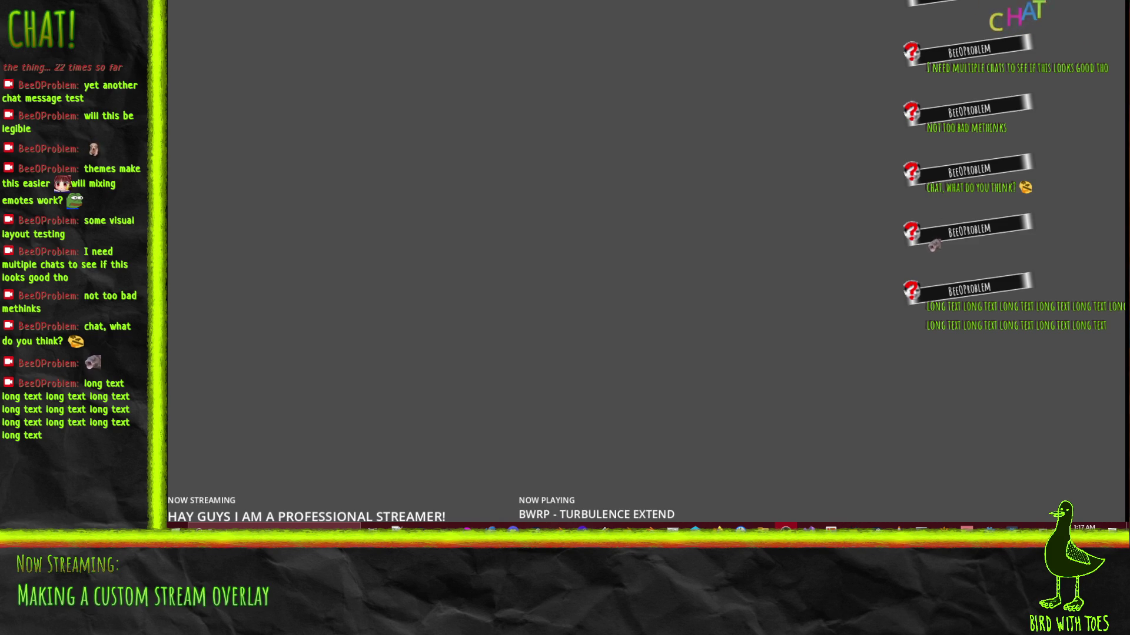
Close the overlay after watching the wrapped 'long text' message appear.
key("alt+F4")
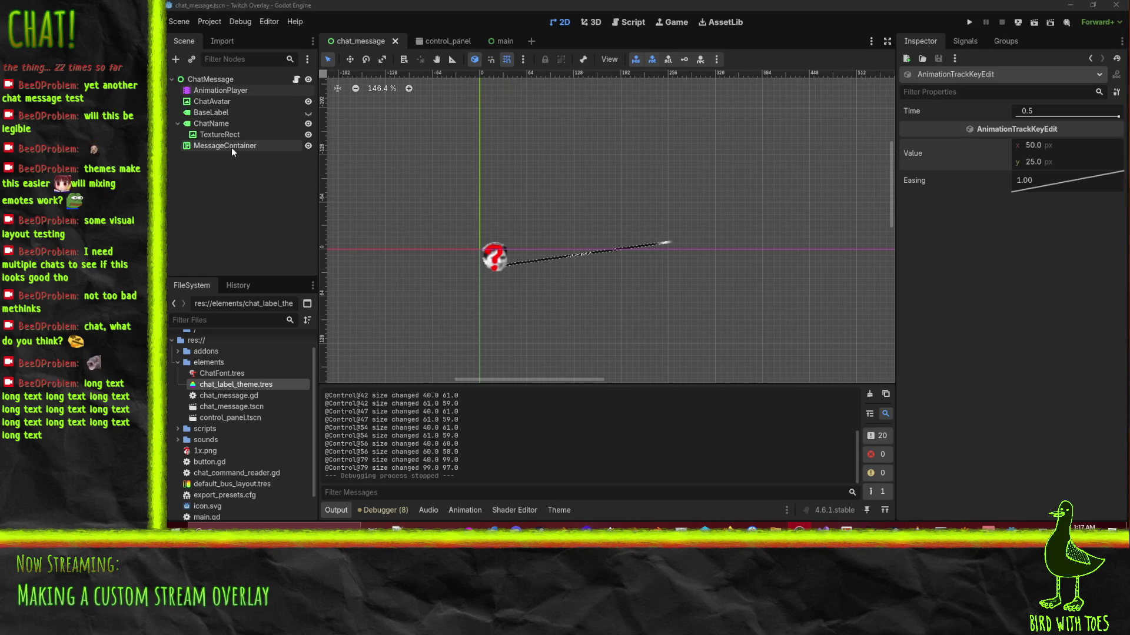
Open main.tscn, select ChatBar and try resizing its edges, undoing each change.
left_click(491, 41)
left_click(214, 157)
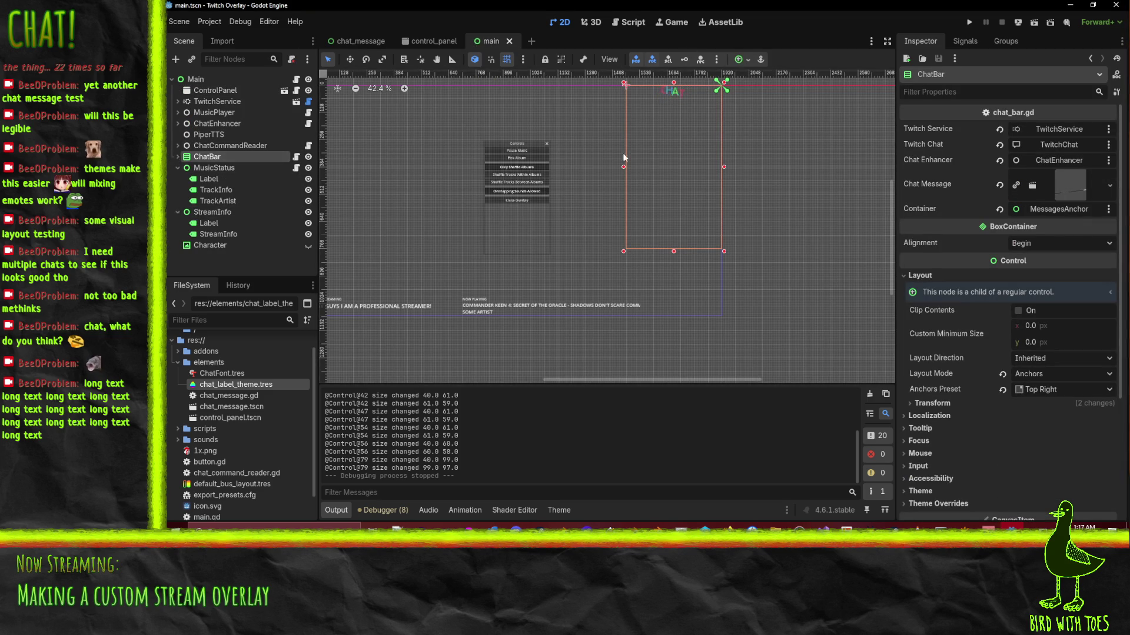
scroll(707, 160, "up", 4)
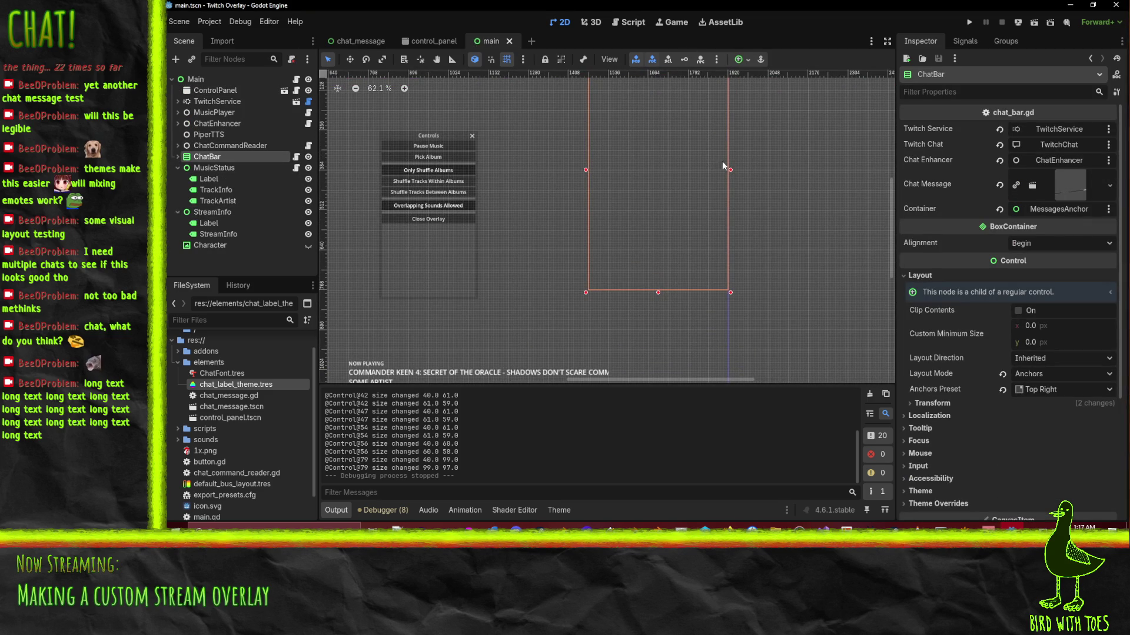
left_click_drag(730, 170, 726, 170)
right_click(798, 148)
left_click(785, 149)
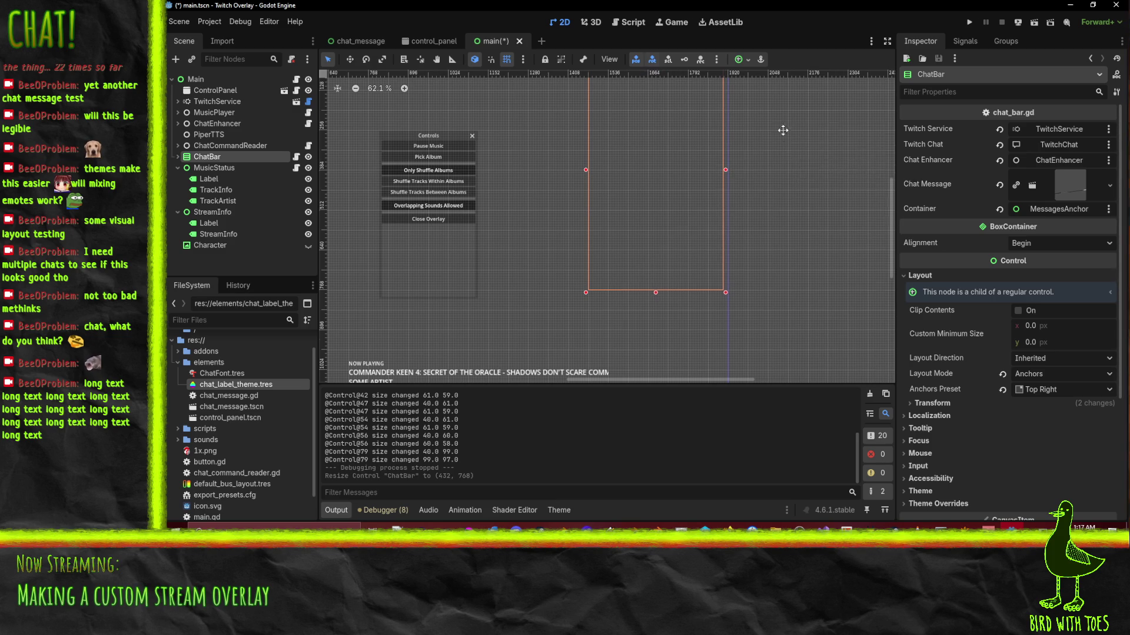
scroll(706, 156, "up", 5)
left_click_drag(654, 162, 660, 180)
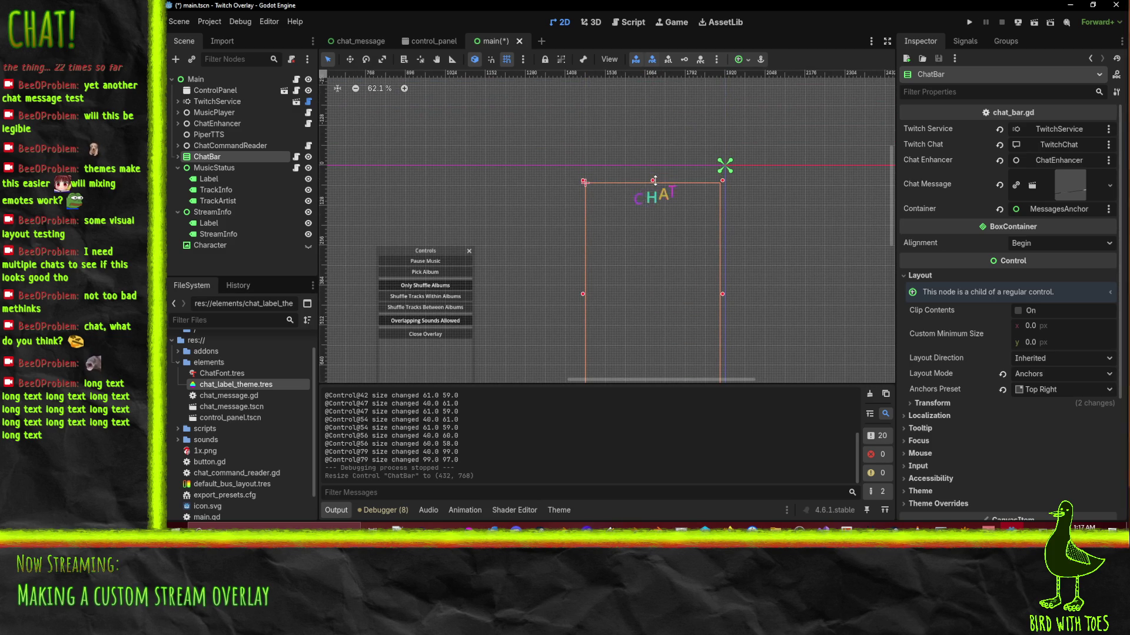
key("ctrl+z")
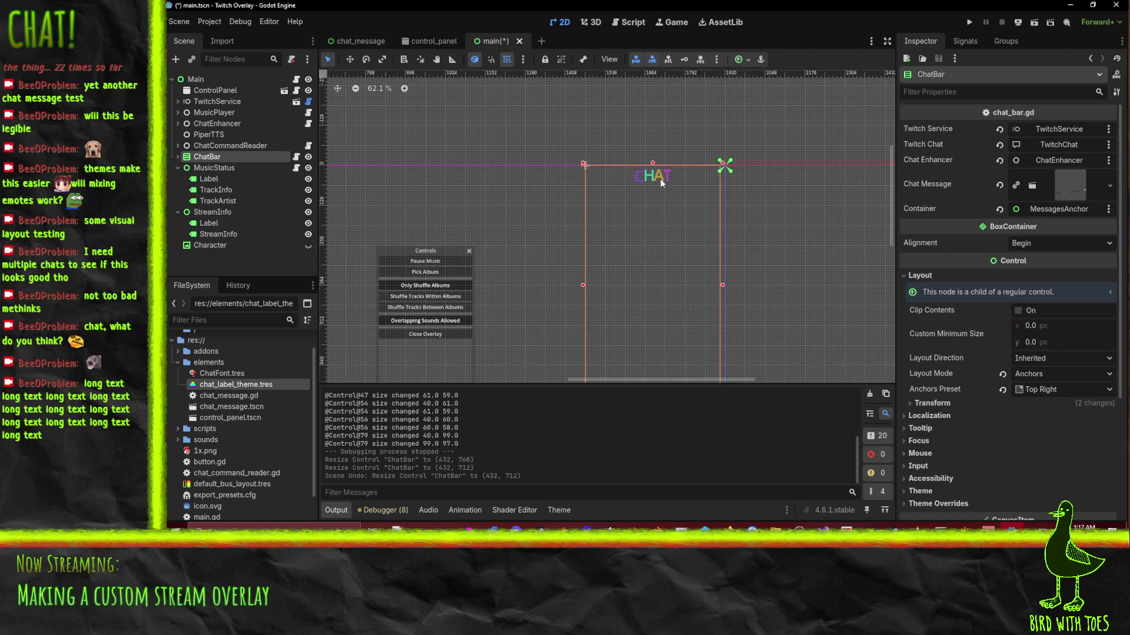
left_click(178, 157)
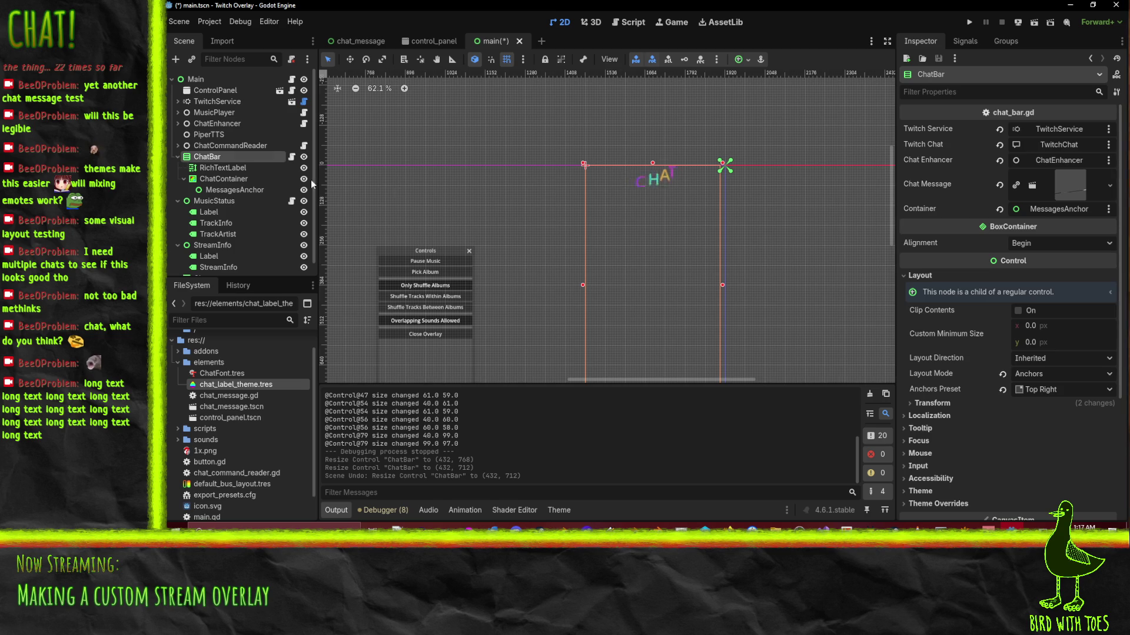
key("ctrl+z")
Examine ChatContainer's sizing options alongside RichTextLabel and MessagesAnchor, testing a resize.
left_click(210, 179)
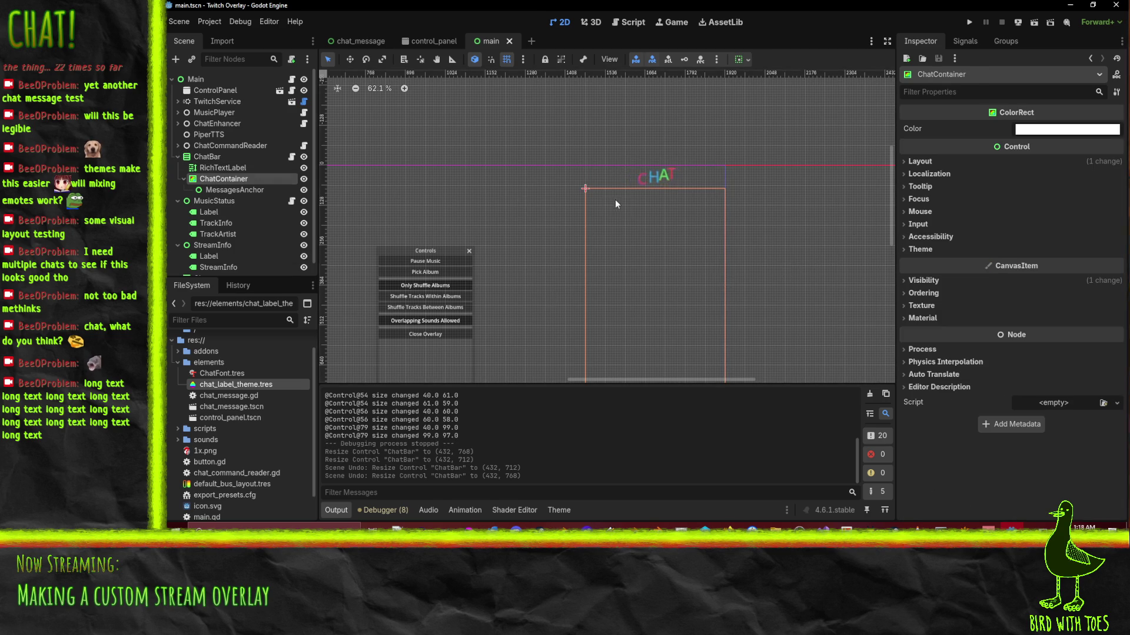
scroll(743, 221, "down", 1)
right_click(768, 219)
key("Escape")
mouse_move(771, 220)
left_mouse_down()
mouse_move(716, 159)
mouse_move(689, 174)
left_mouse_up()
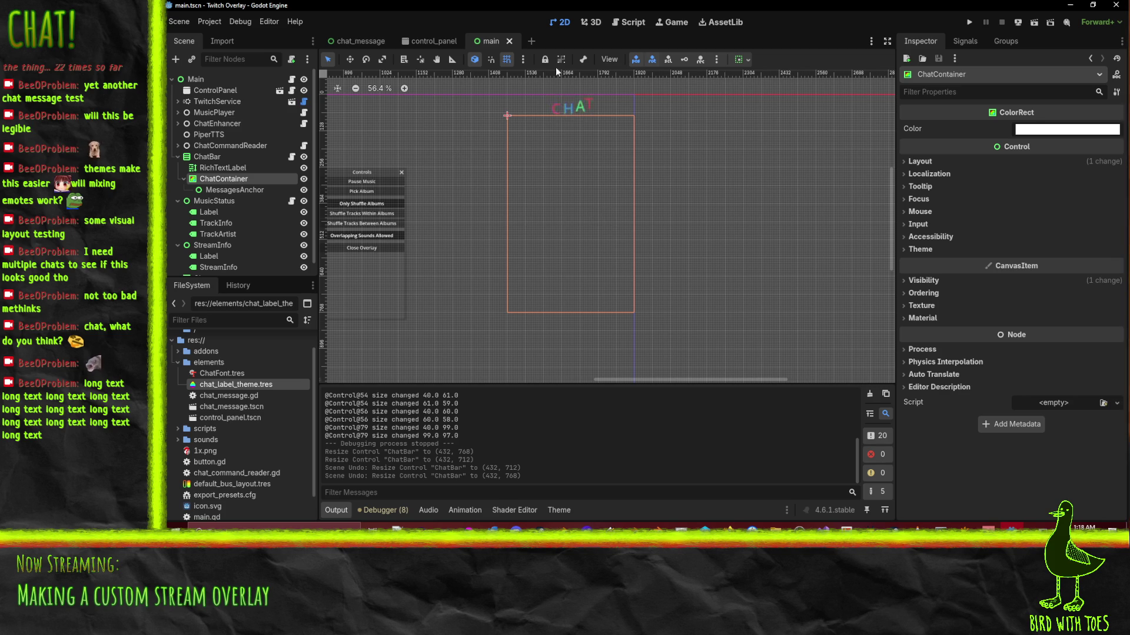
left_click(742, 59)
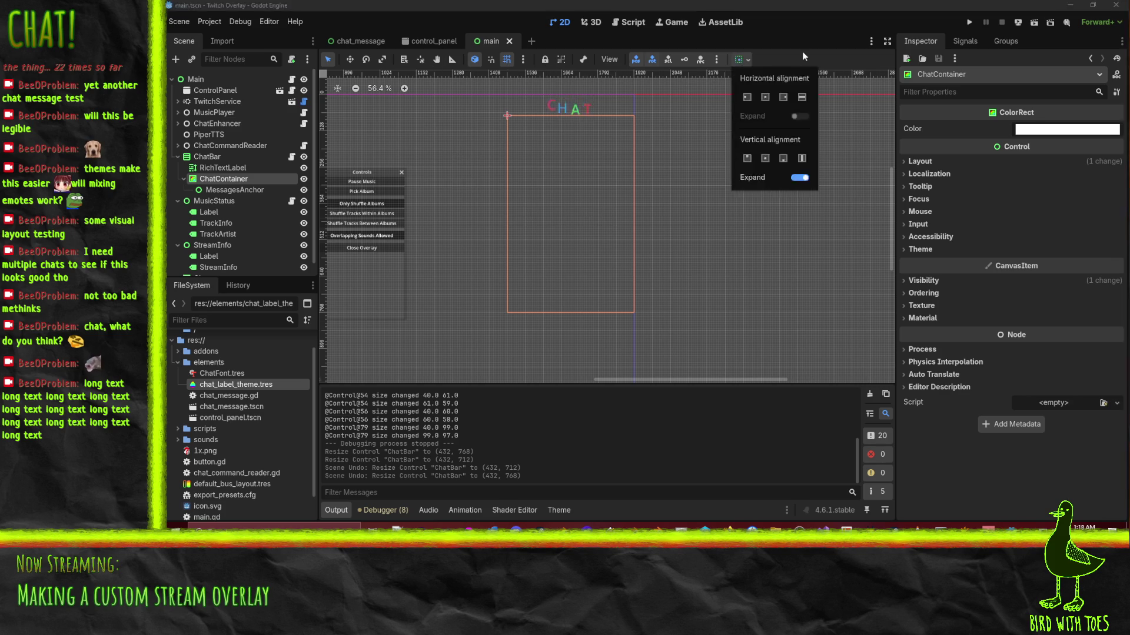
left_click(222, 167)
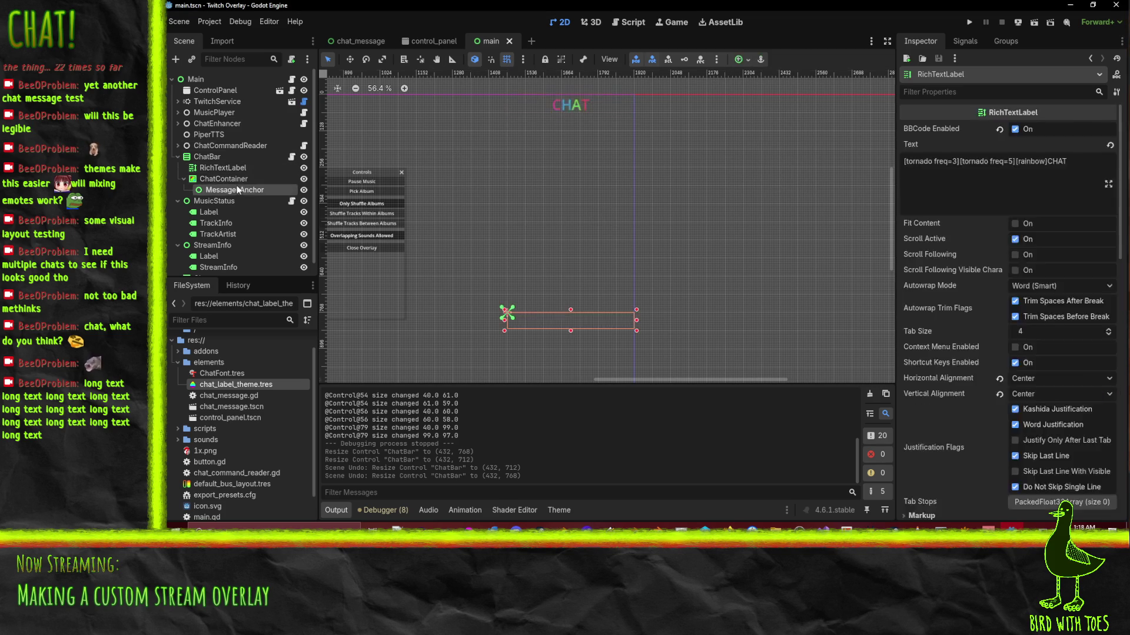
left_click(237, 190)
left_click(228, 179)
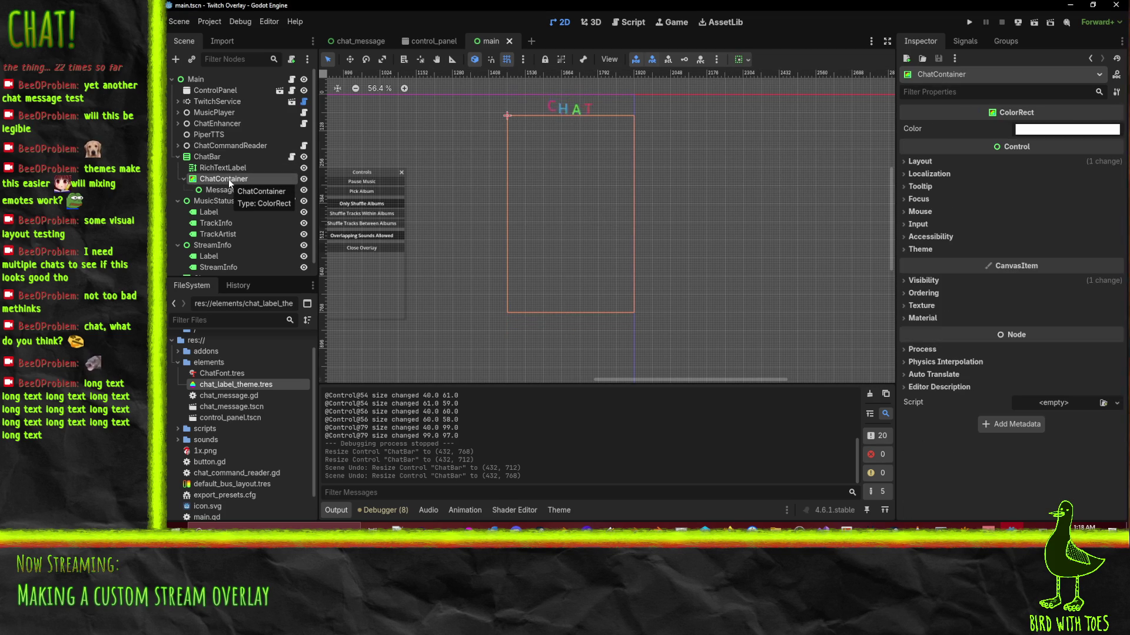
left_click_drag(566, 207, 580, 217)
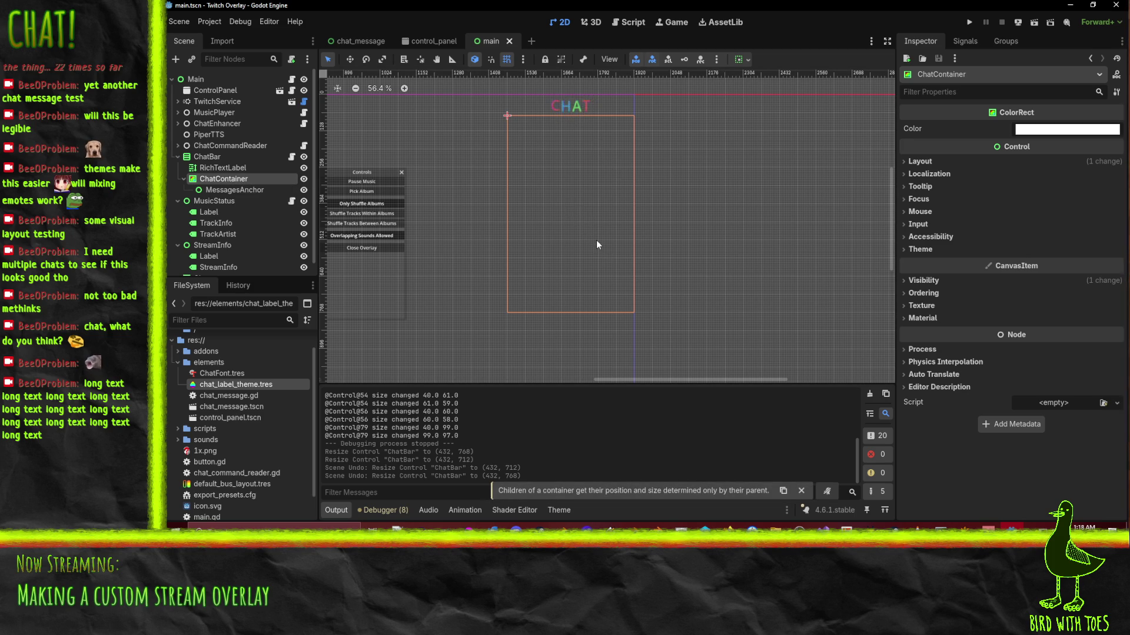
left_click(214, 160)
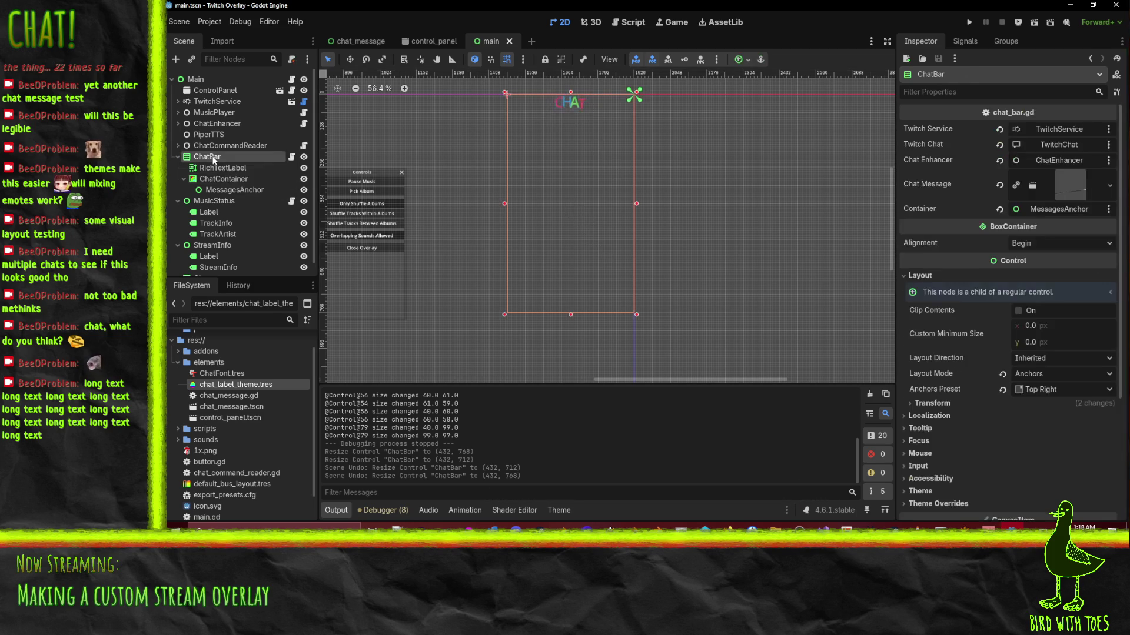
Change the ChatBar node's type from VBoxContainer to Control.
right_click(214, 160)
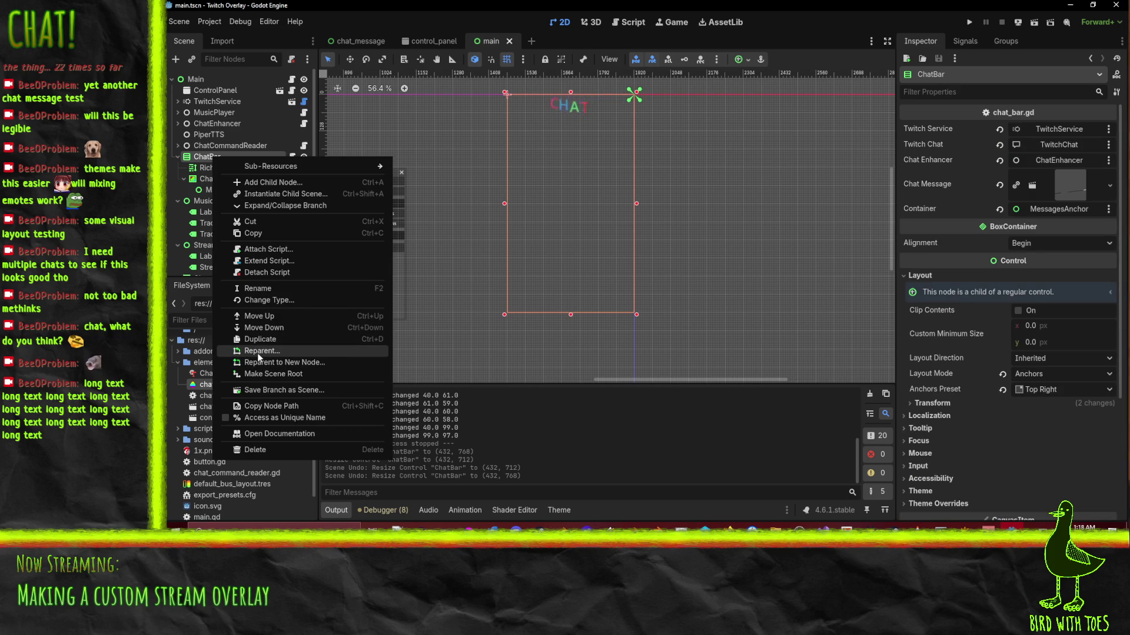
left_click(288, 301)
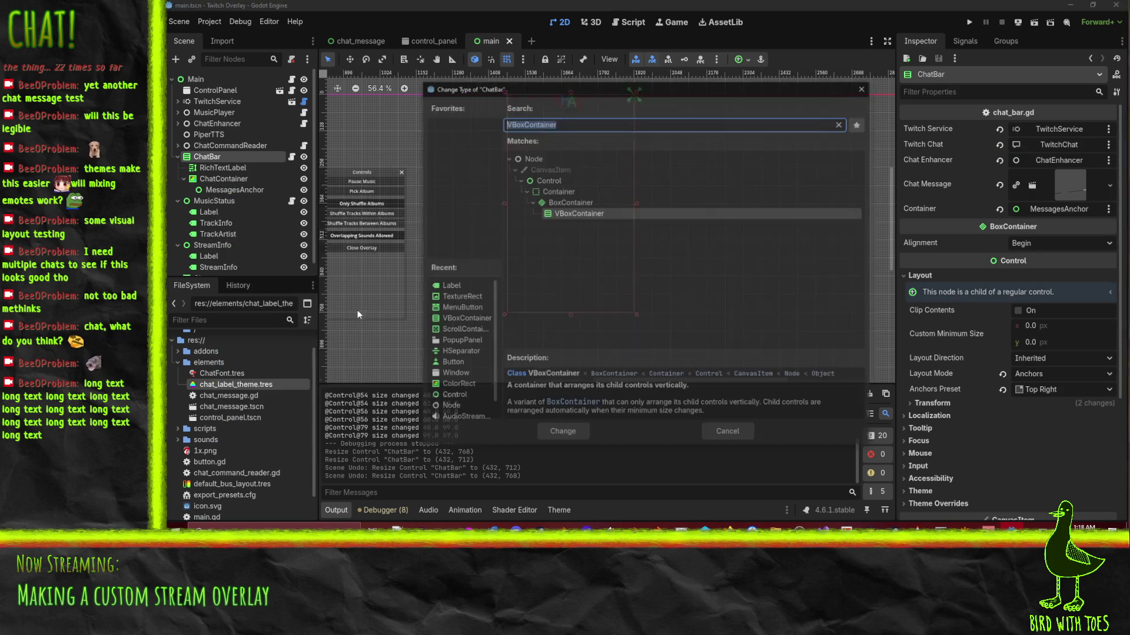
key("Up")
key("Up")
key("Up")
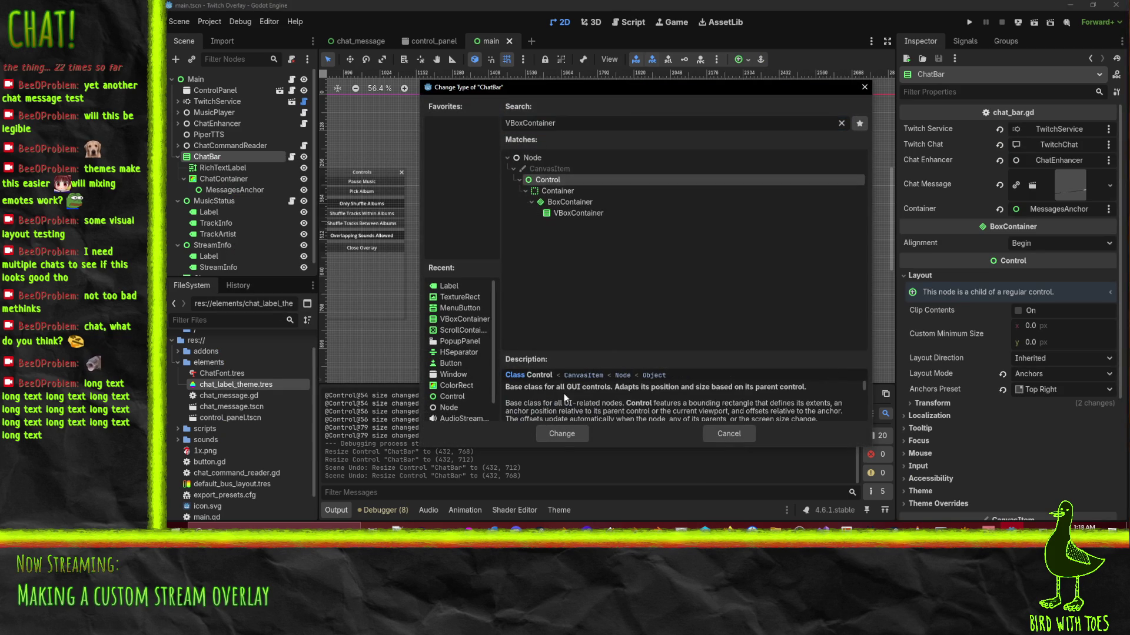
left_click(559, 435)
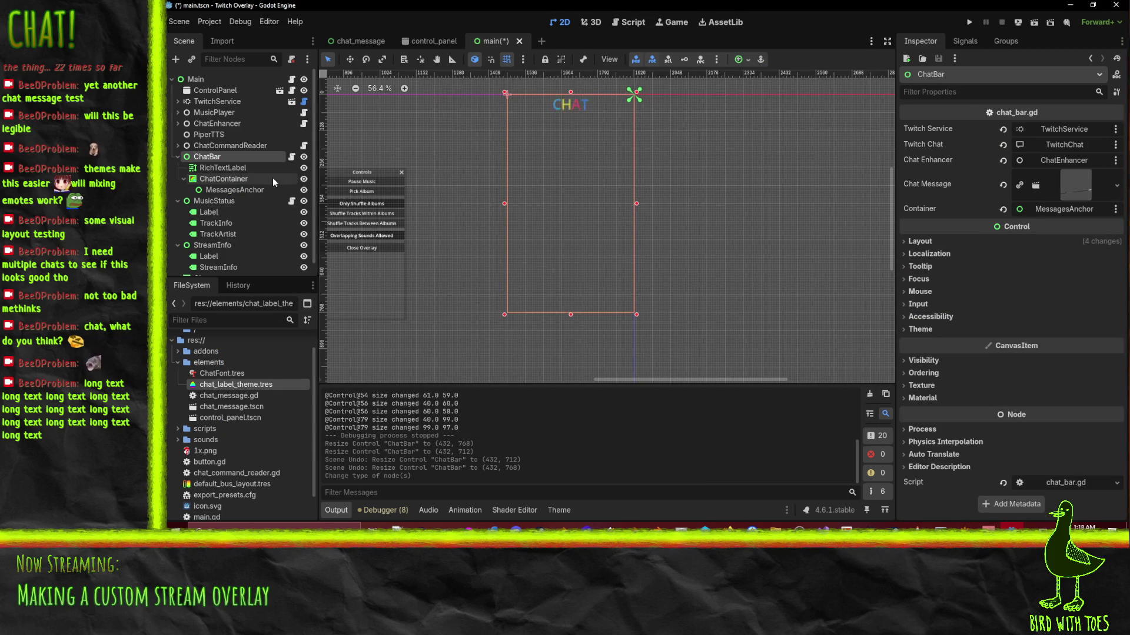
Narrow ChatContainer slightly from its right edge to 432 × 694.
left_click(223, 169)
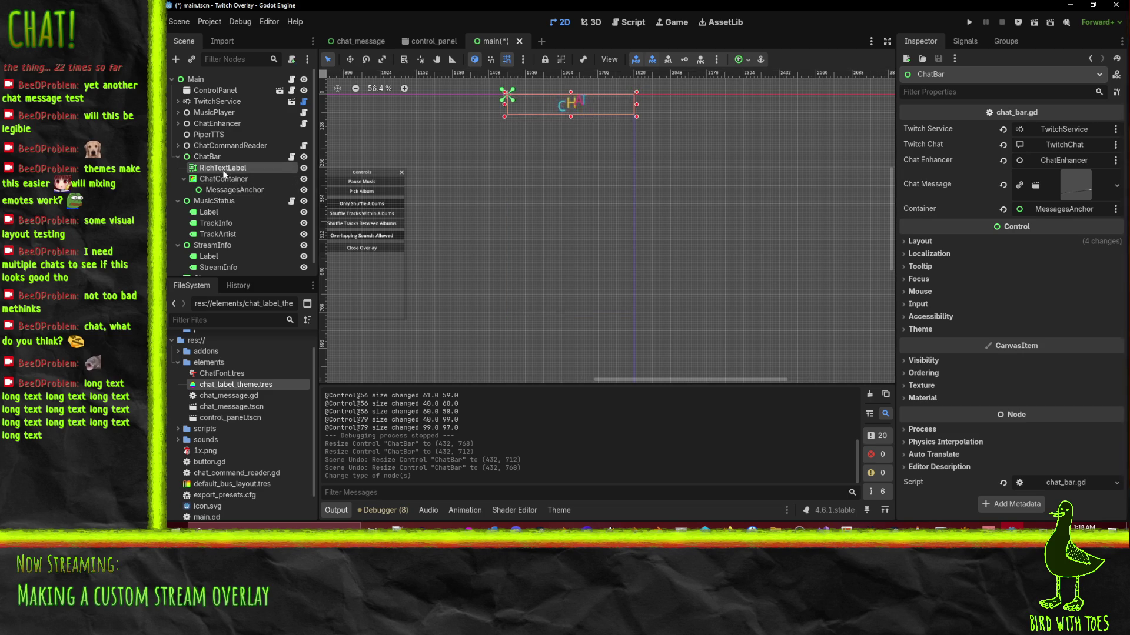
left_click(224, 180)
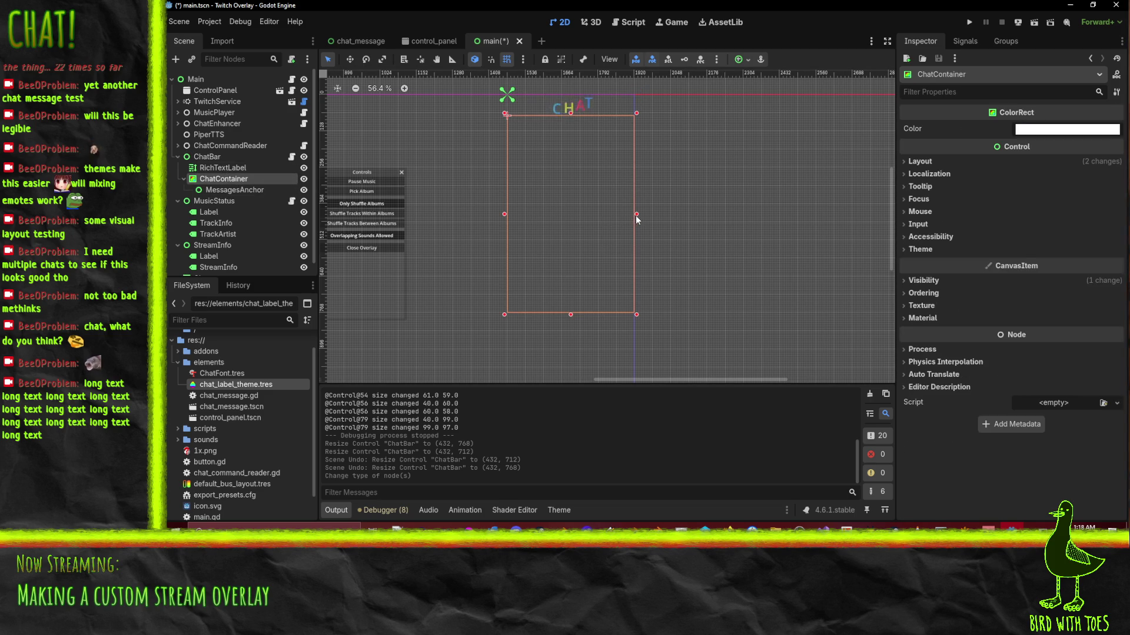
left_click_drag(634, 215, 632, 214)
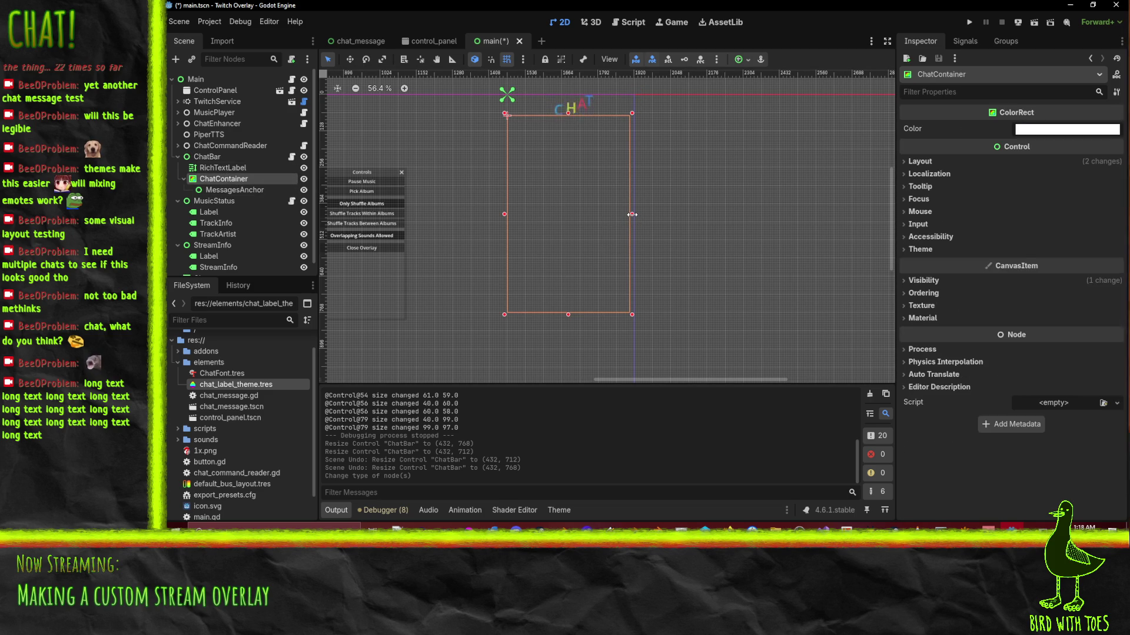
left_click(235, 190)
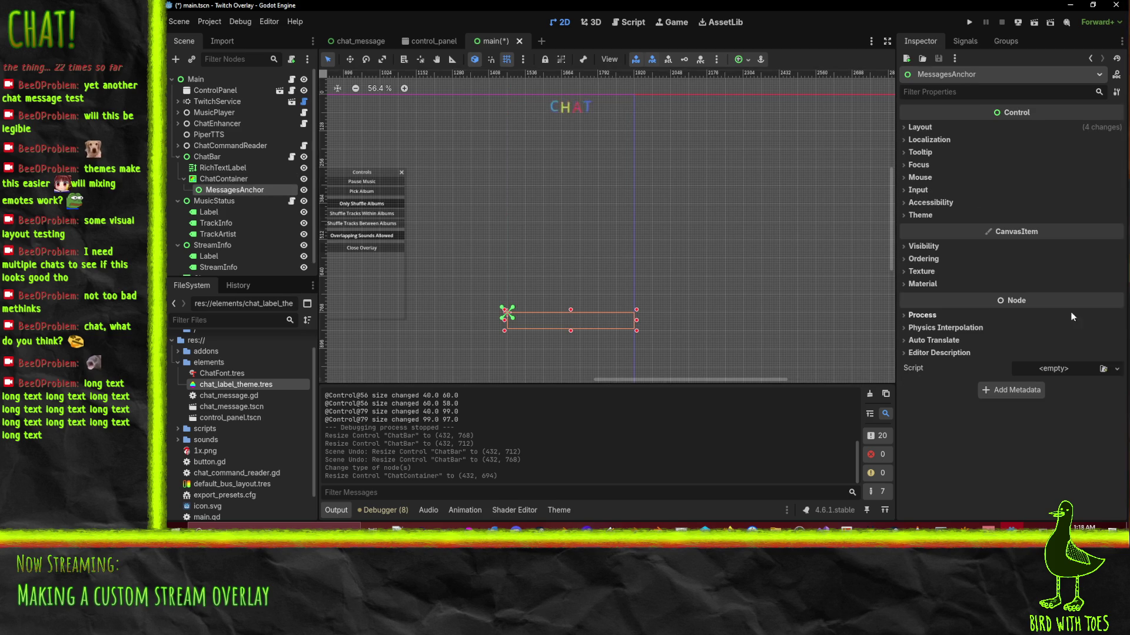
Review MessagesAnchor and ChatContainer visibility and colour settings, then run the overlay.
left_click(929, 246)
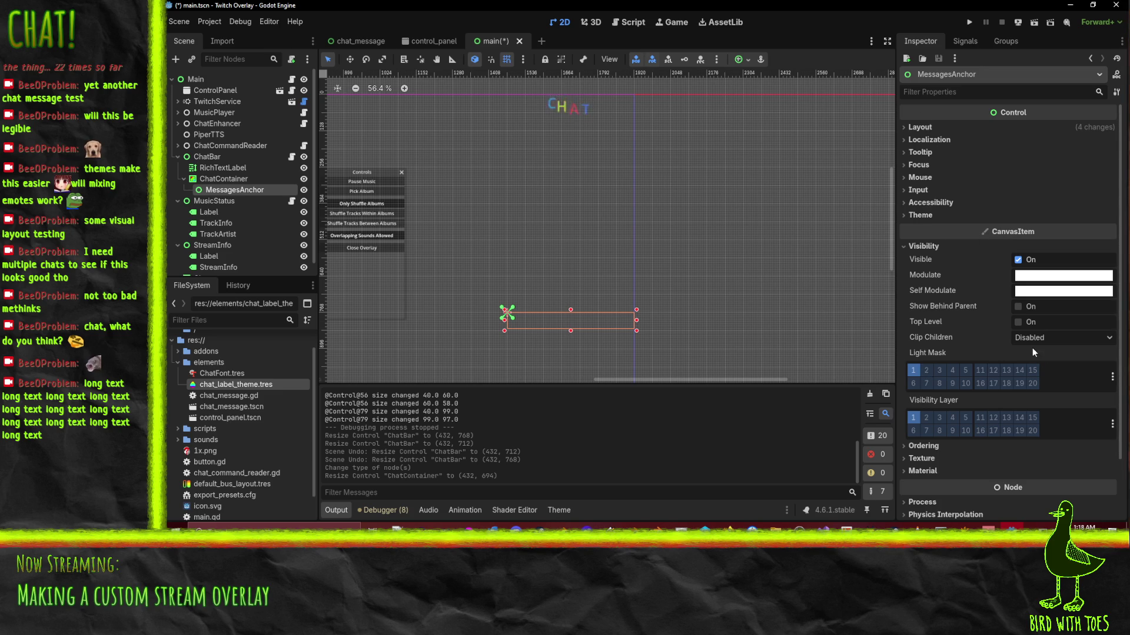
left_click(226, 178)
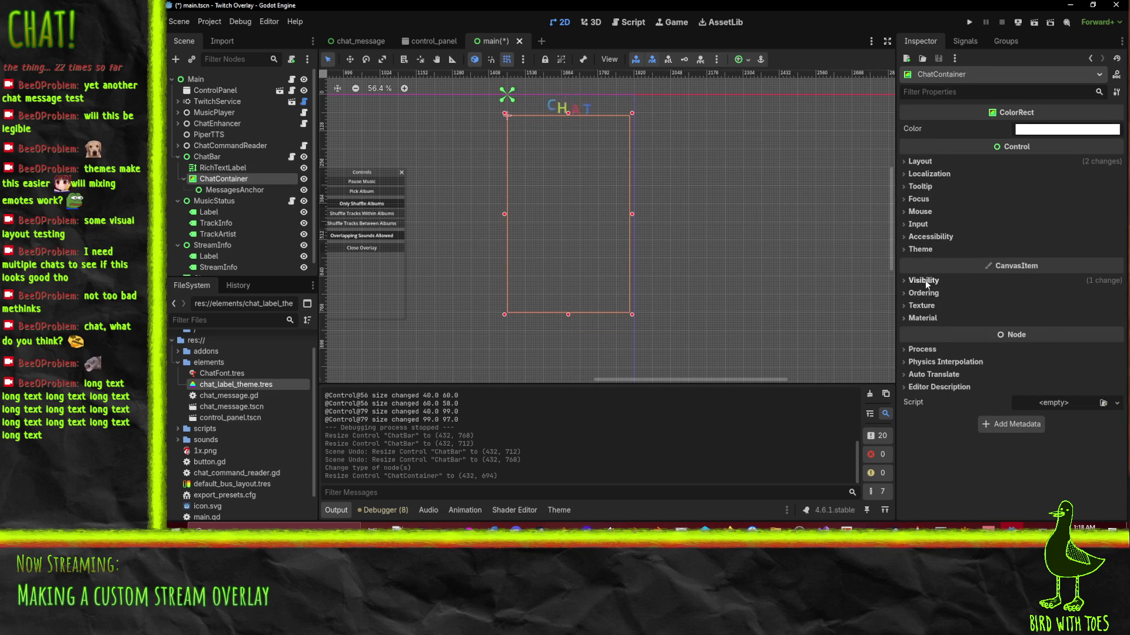
left_click(923, 280)
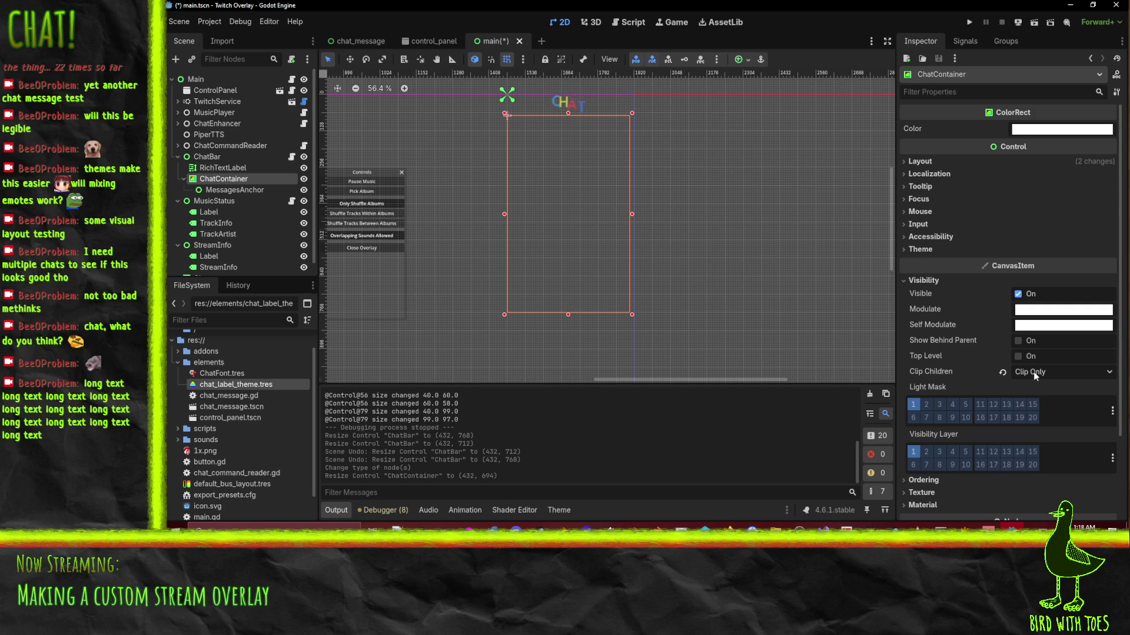
mouse_move(1029, 134)
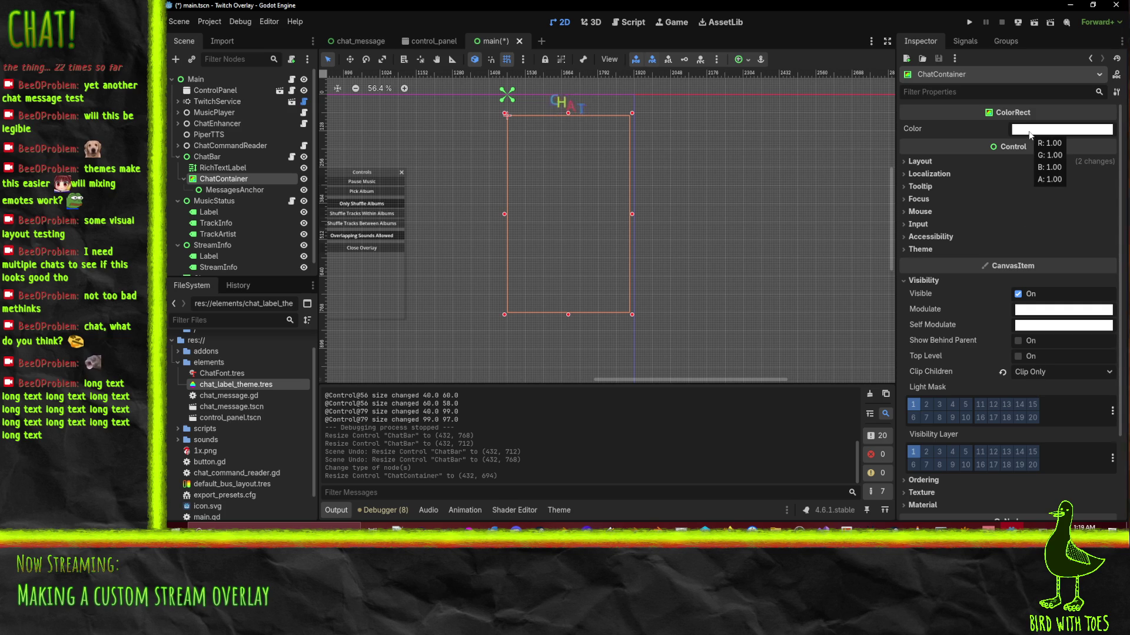
left_click(1049, 327)
left_click(936, 296)
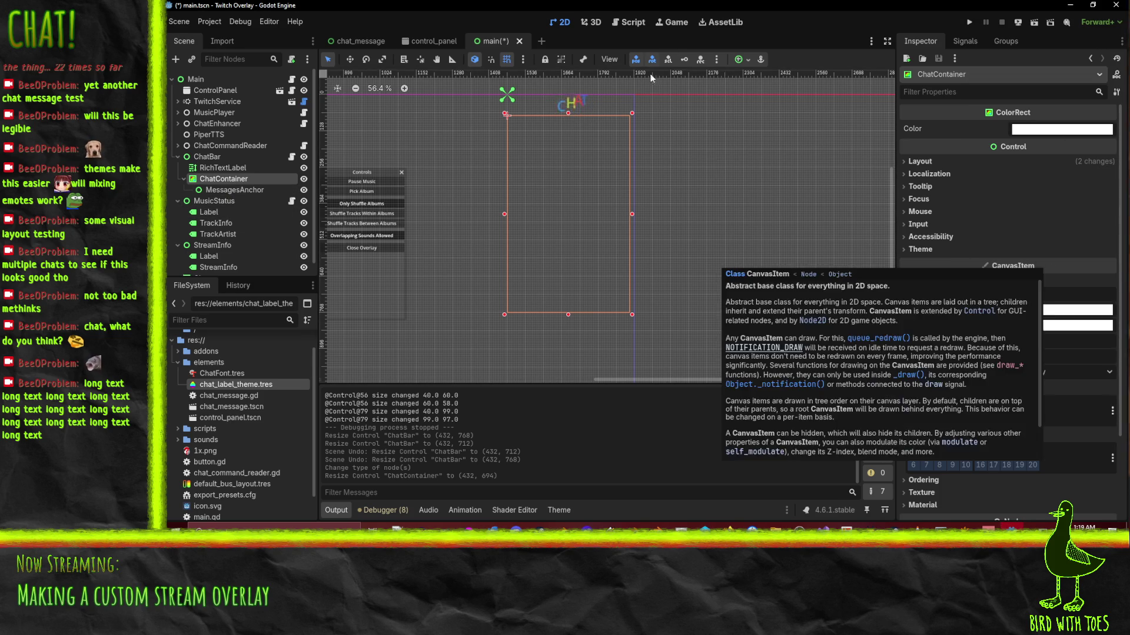
left_click(971, 27)
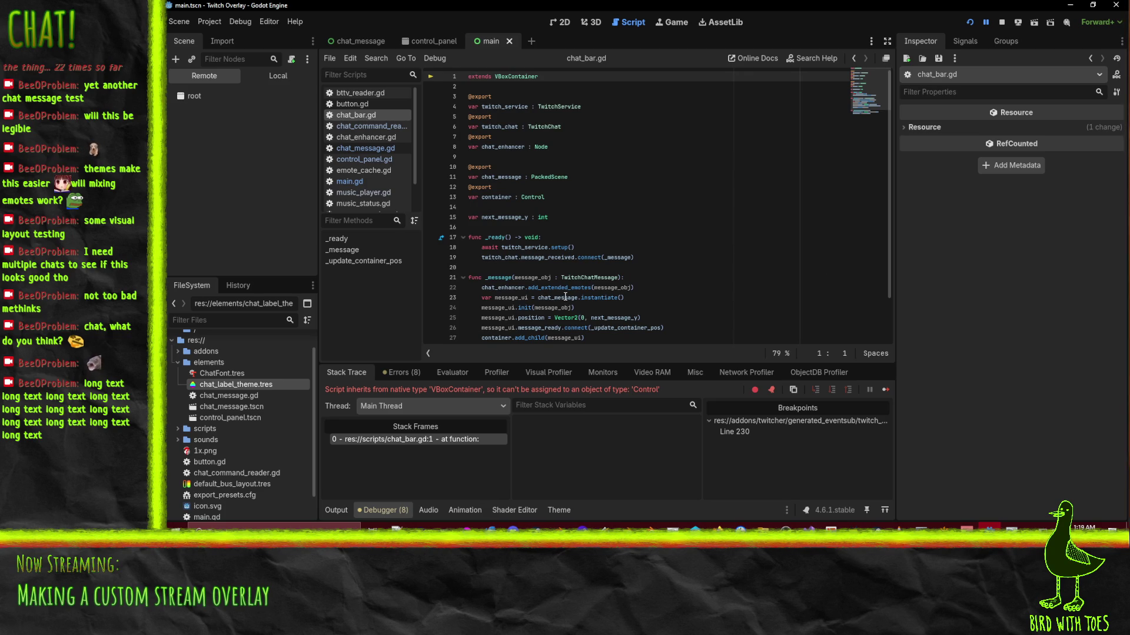
Replace VBoxContainer with Control on line 1 of chat_bar.gd and rerun the overlay.
double_click(506, 77)
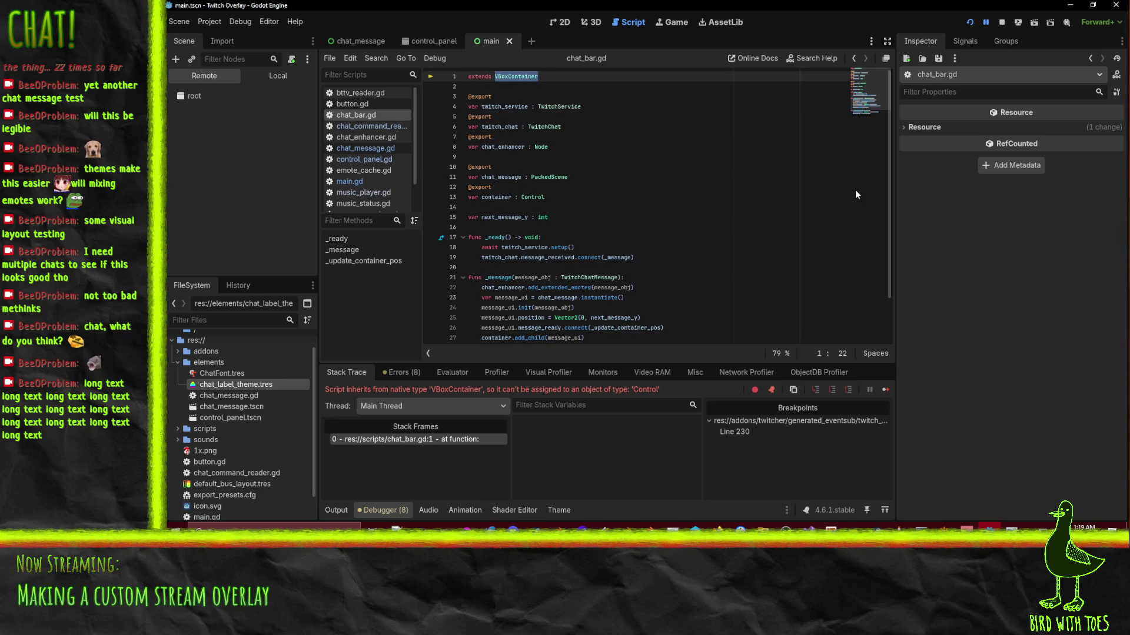
type("Control")
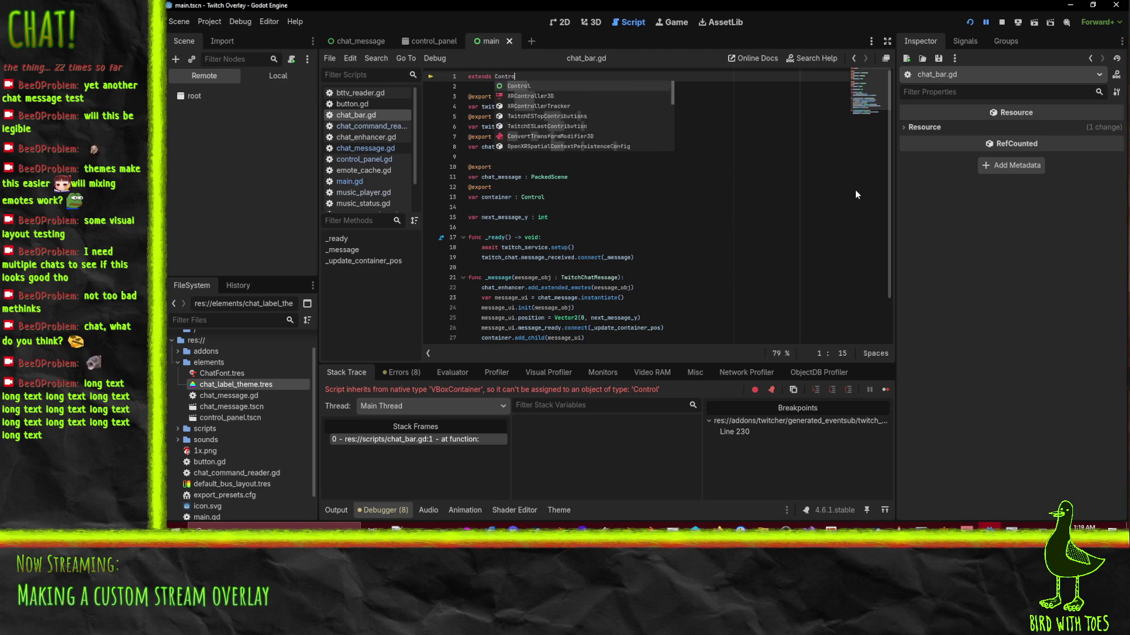
left_click(970, 23)
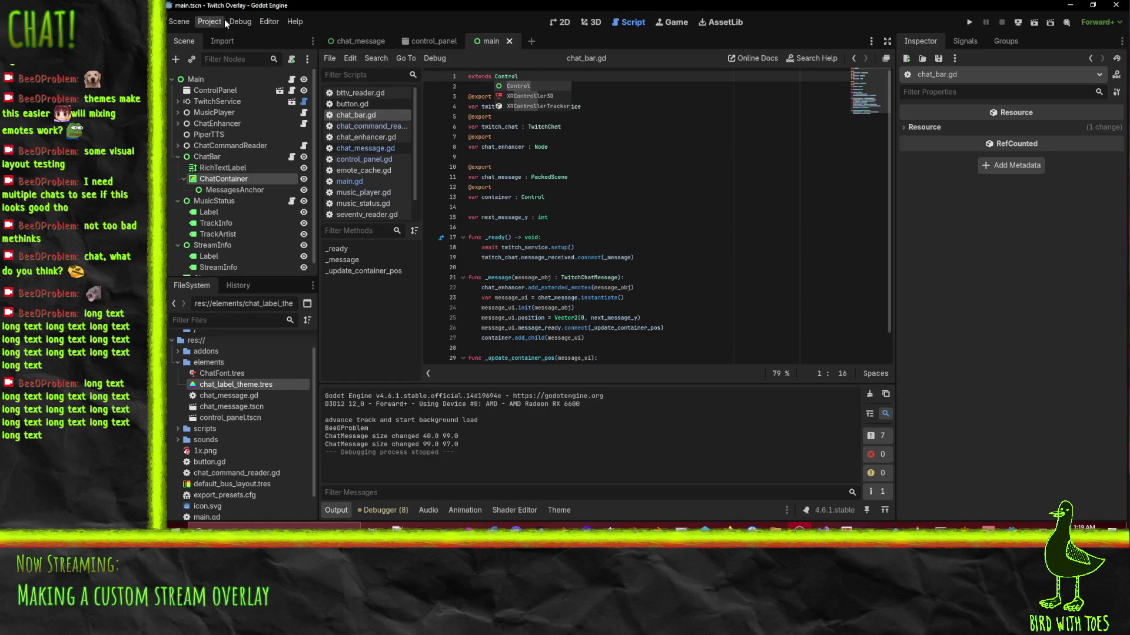
Change the project's Display > Window > Mode from Fullscreen to Windowed in Project Settings.
left_click(212, 21)
left_click(224, 35)
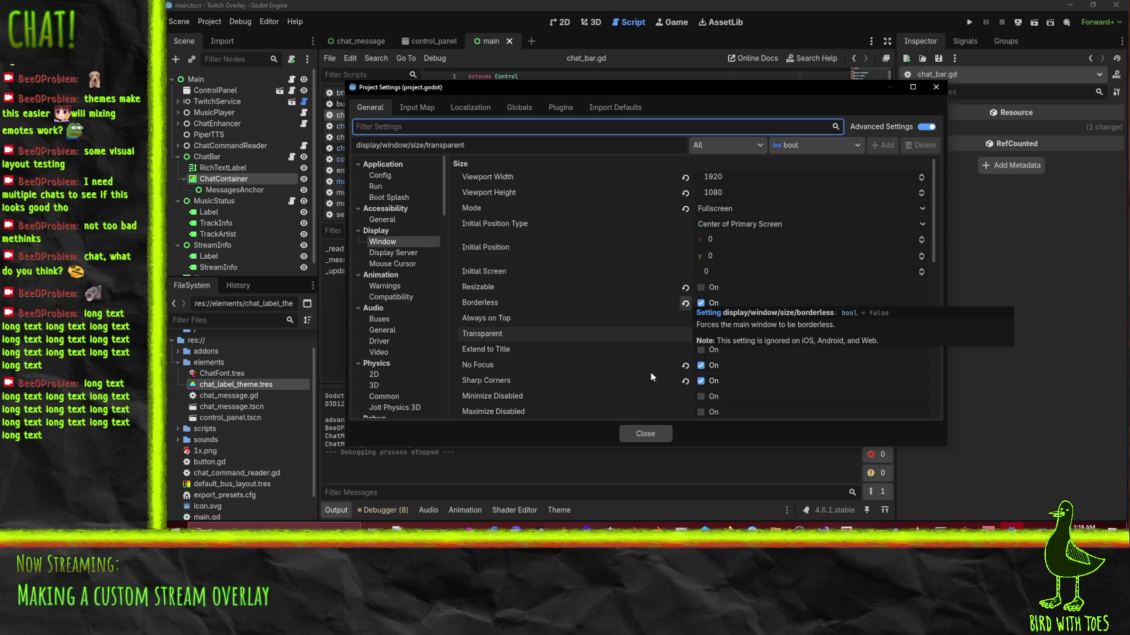
left_click(626, 435)
left_click(673, 23)
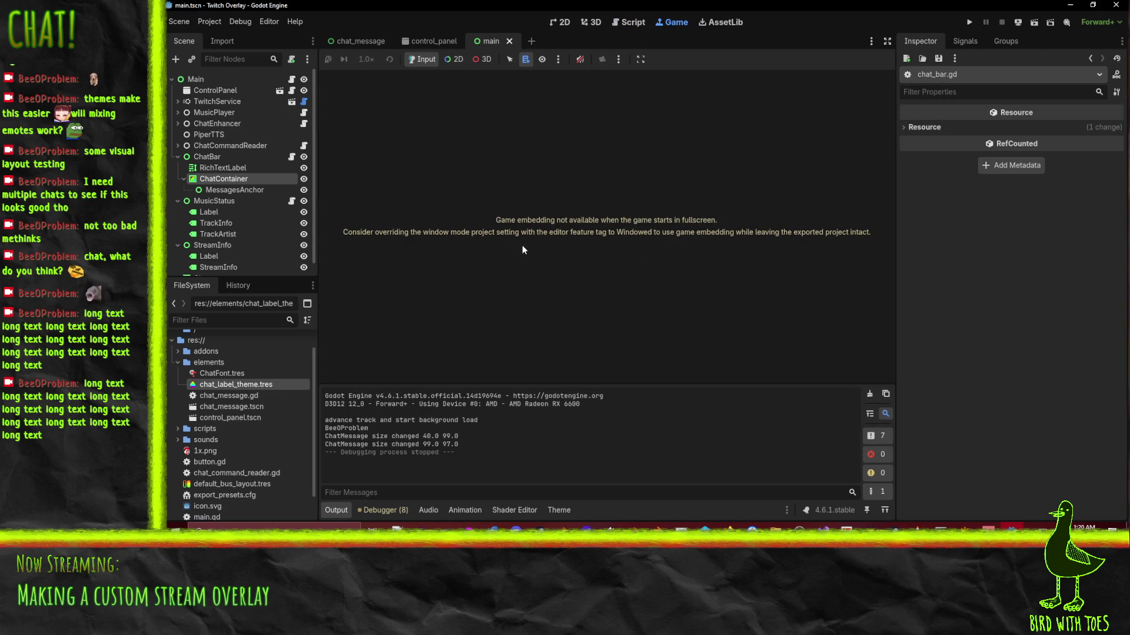
left_click(210, 21)
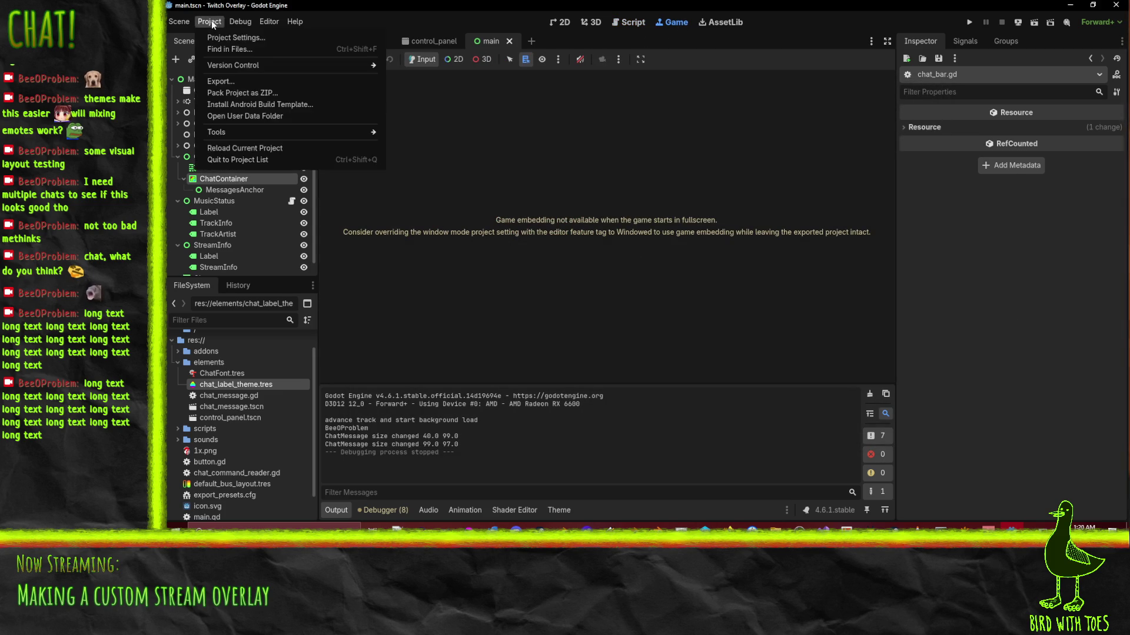
left_click(220, 36)
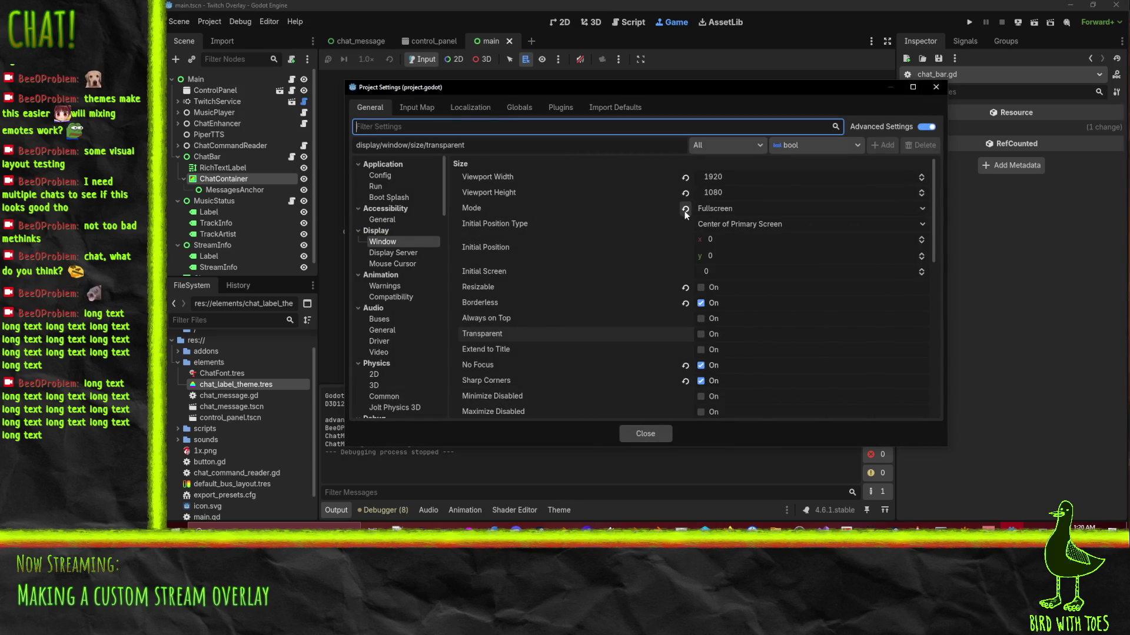
left_click(705, 209)
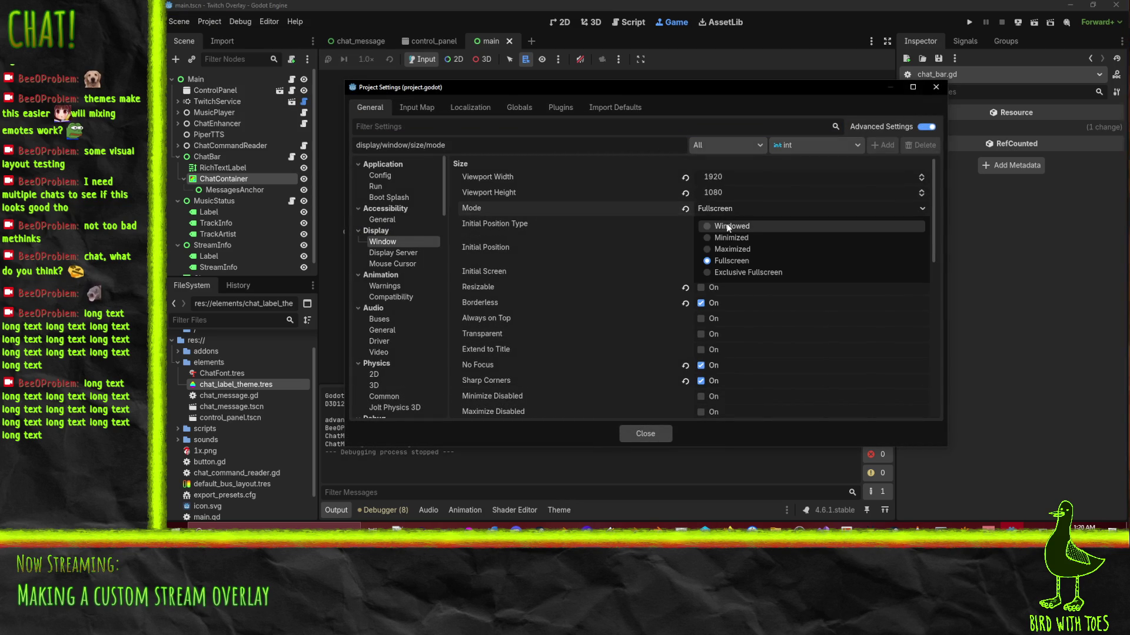
left_click(728, 227)
left_click(663, 438)
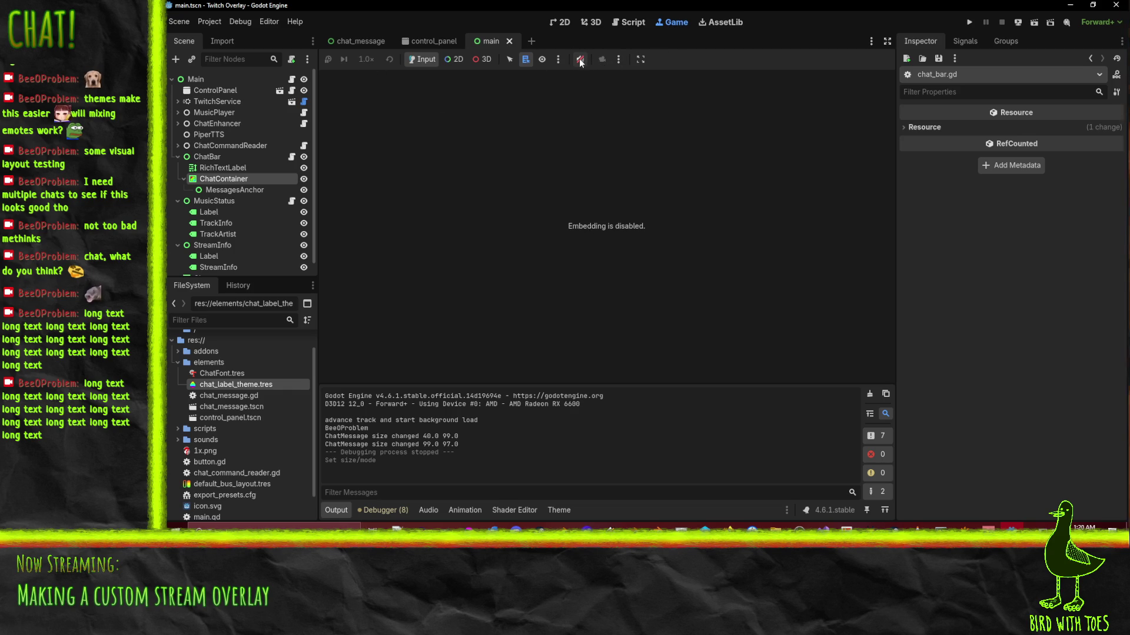
Turn on Embed Game on Next Play and run the overlay inside the editor.
left_click(640, 59)
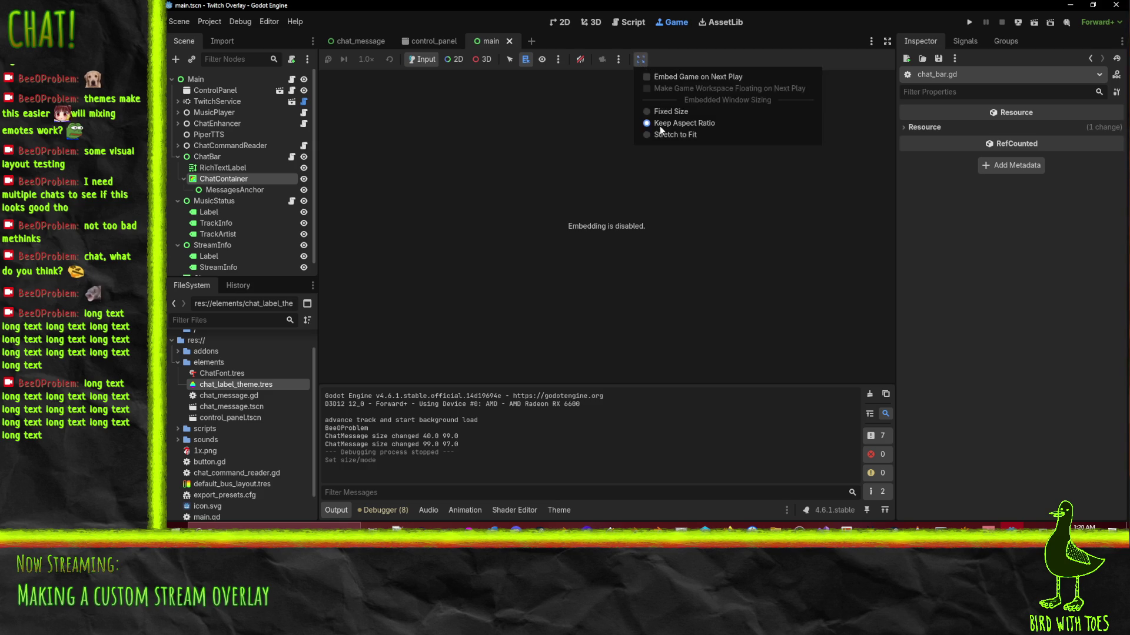
left_click(724, 76)
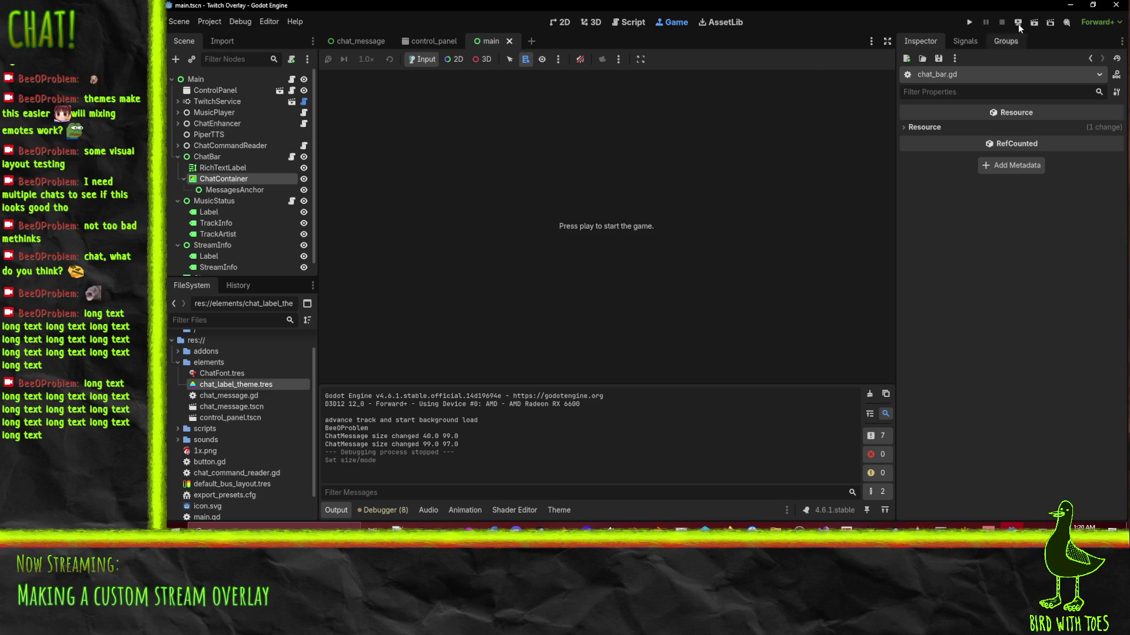
left_click(968, 23)
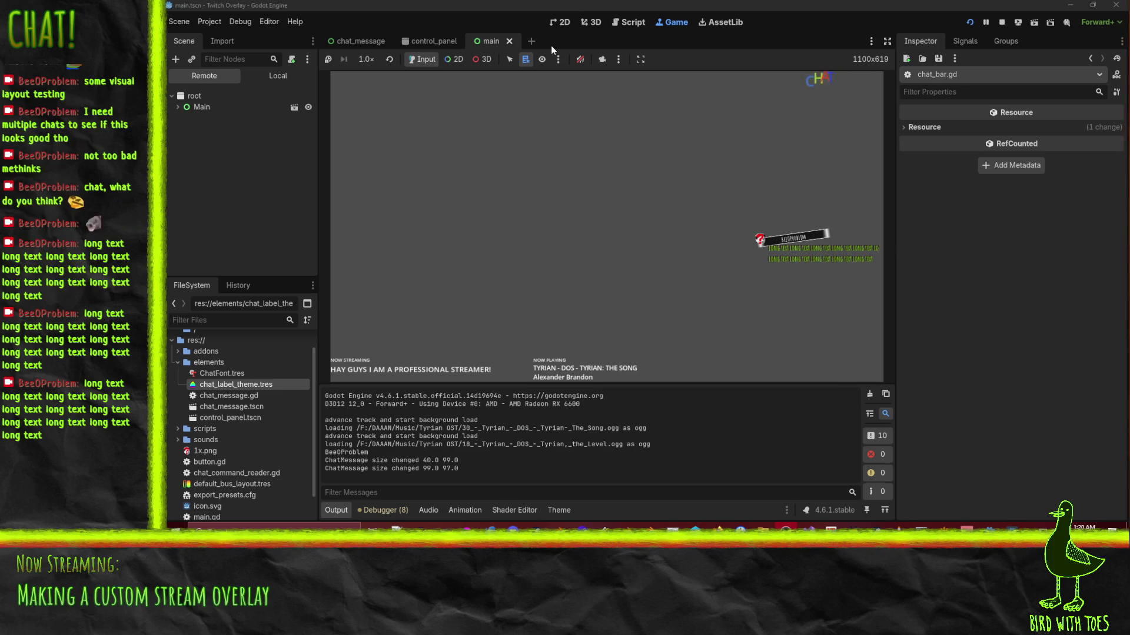
left_click(454, 59)
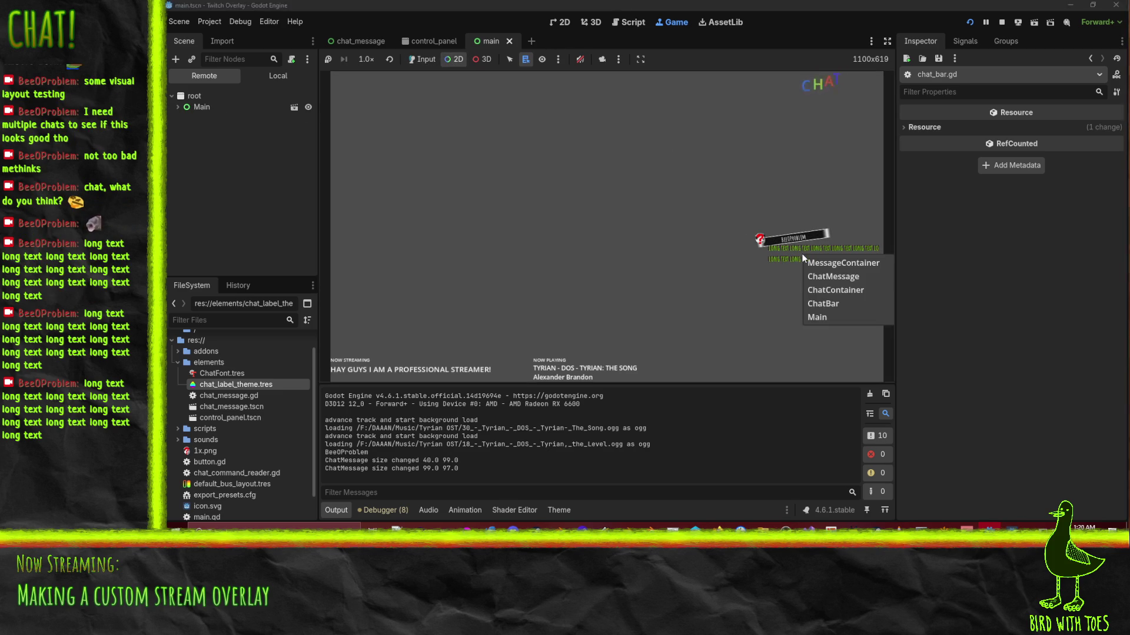
right_click(804, 258)
left_click(829, 263)
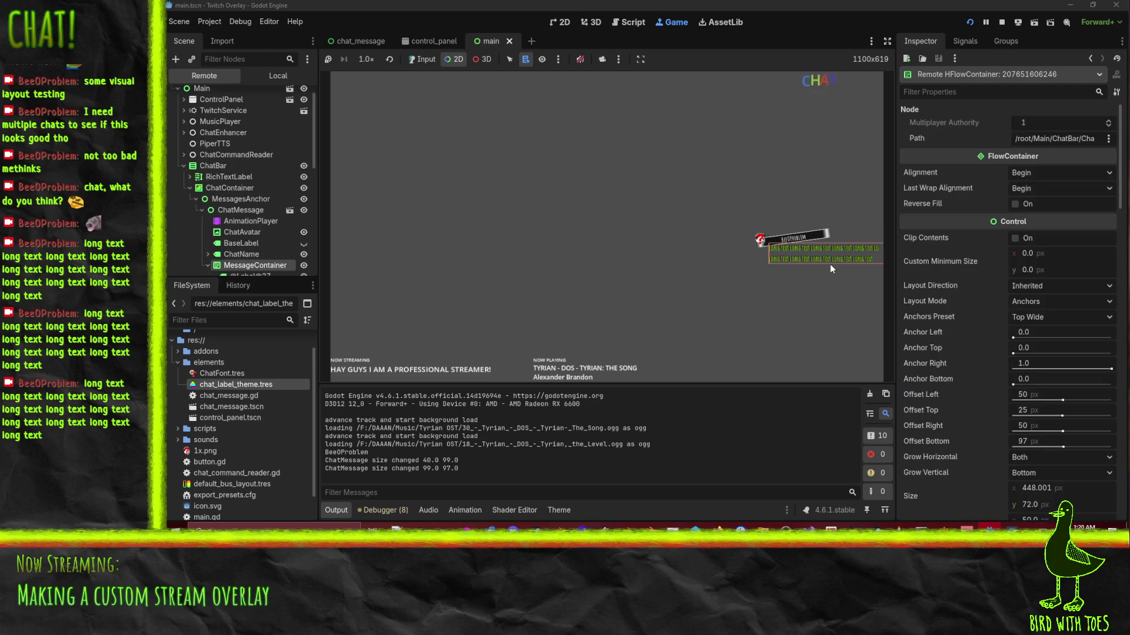
scroll(259, 248, "down", 1)
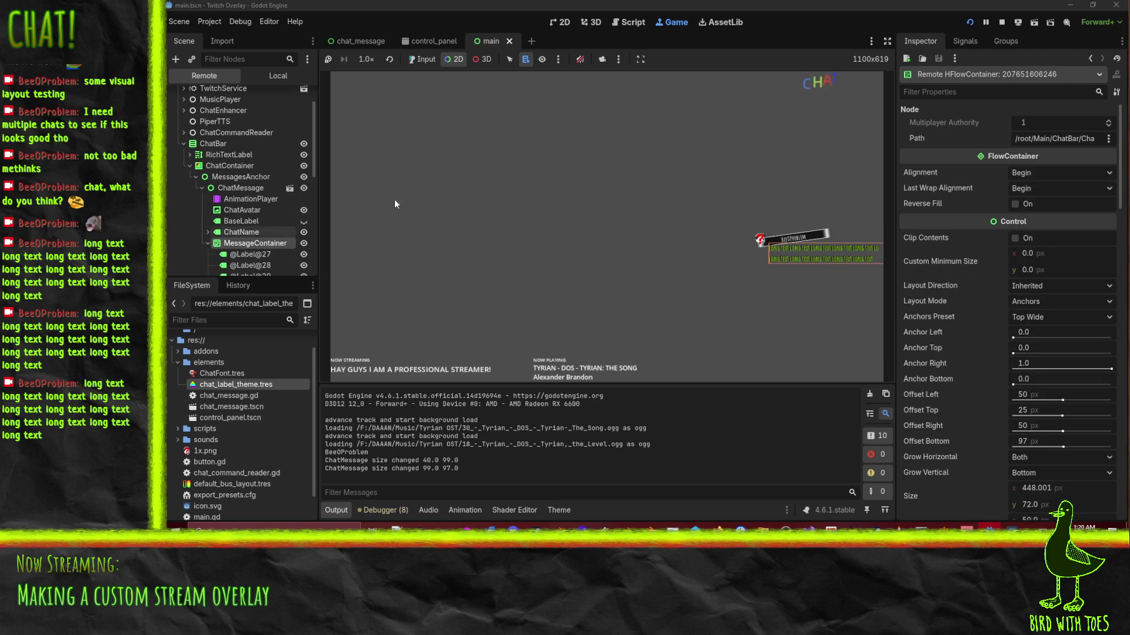
left_click(1002, 22)
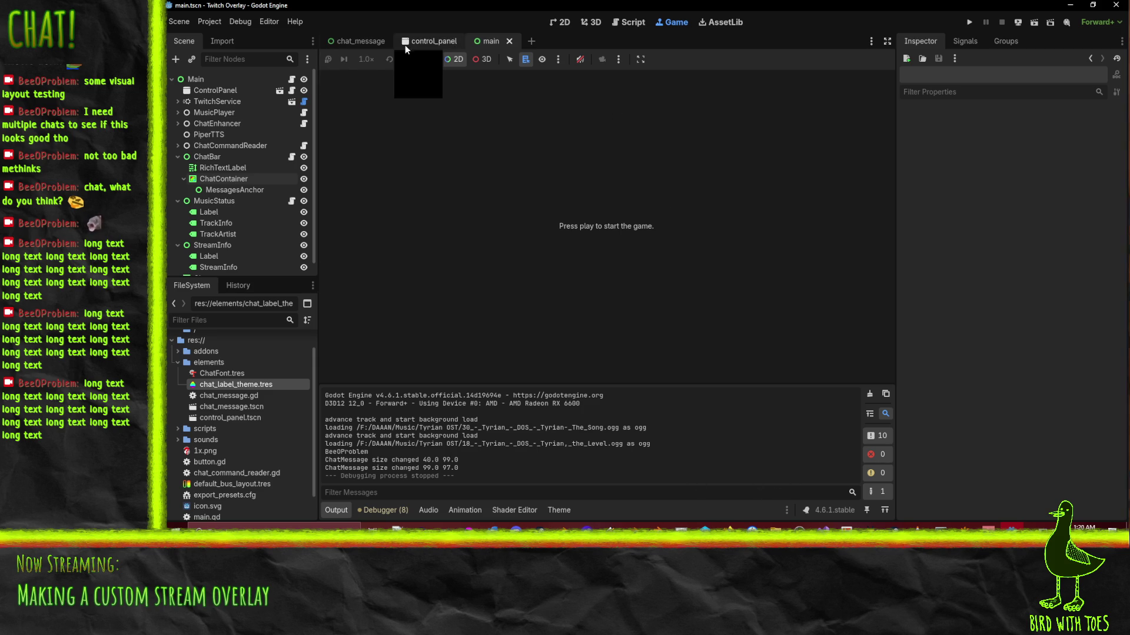
Check the chat_message and main scene tabs, then move to the 2D workspace.
left_click(362, 41)
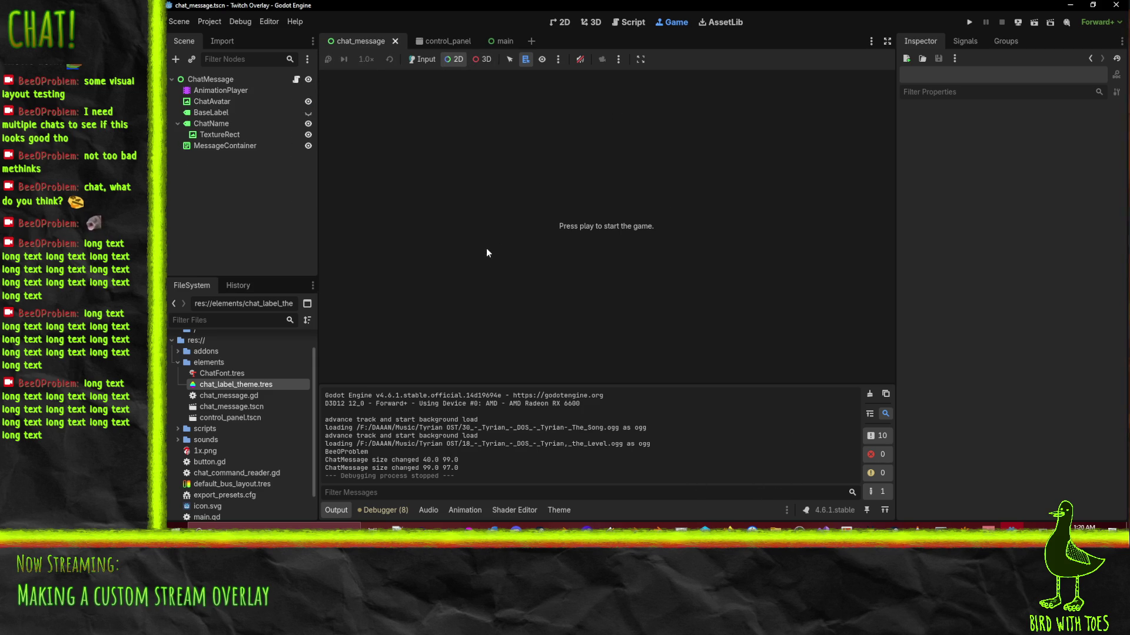
left_click(438, 41)
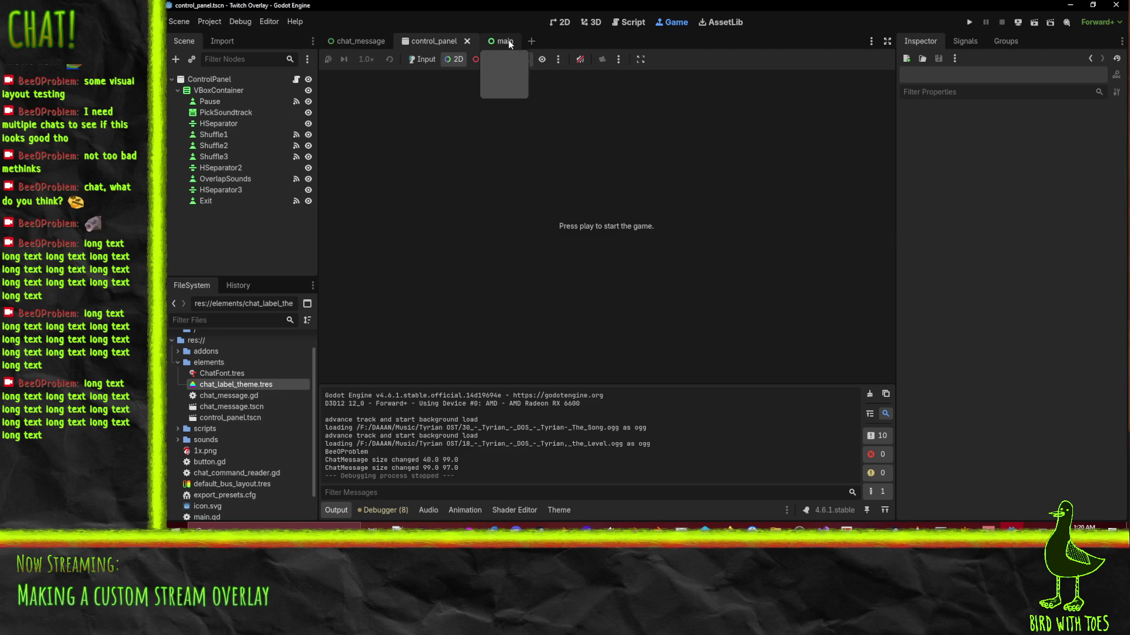
left_click(493, 41)
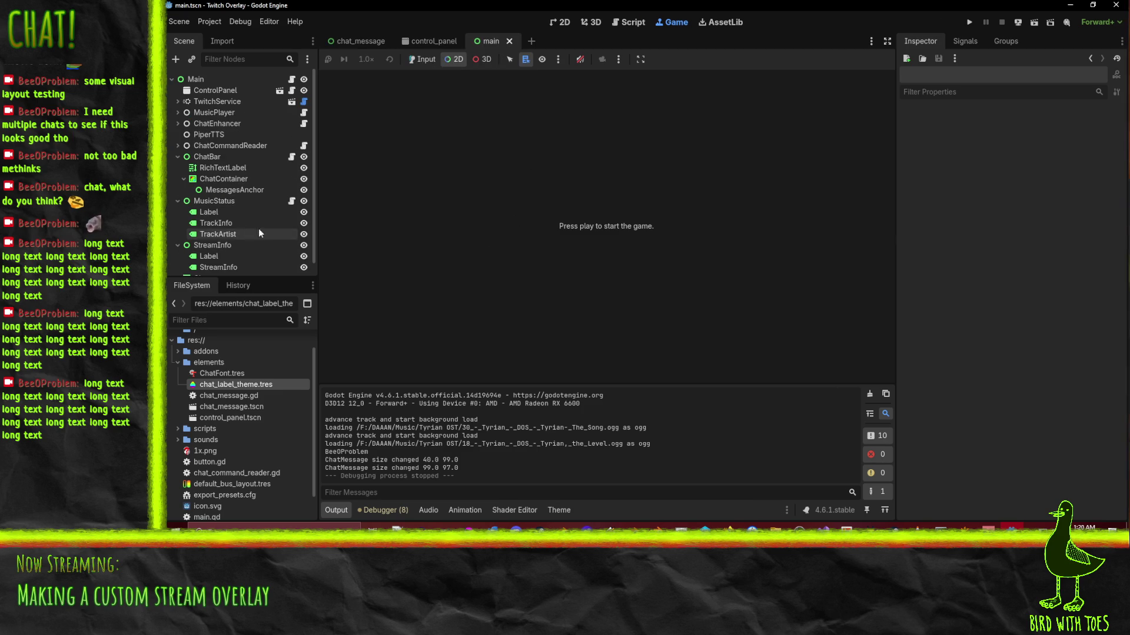
left_click(562, 23)
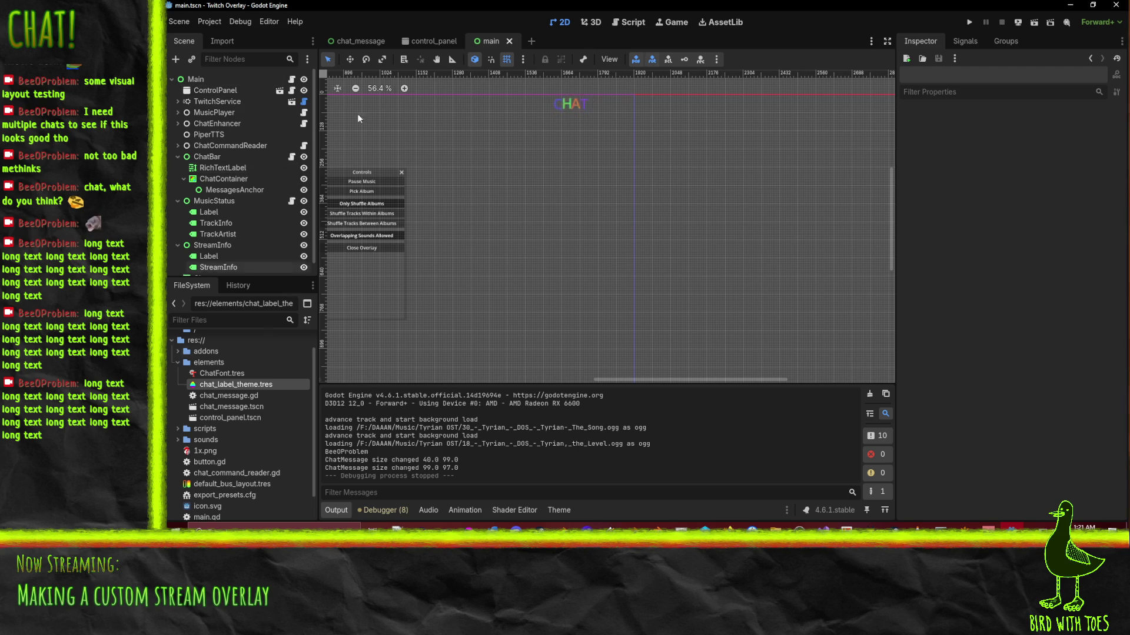
Select MessageContainer in chat_message.tscn and frame its 1920 × 33 outline in the viewport.
left_click(349, 45)
left_click(250, 147)
scroll(677, 225, "down", 3)
right_click(771, 204)
left_click(690, 192)
left_click_drag(691, 192, 355, 164)
scroll(352, 166, "down", 3)
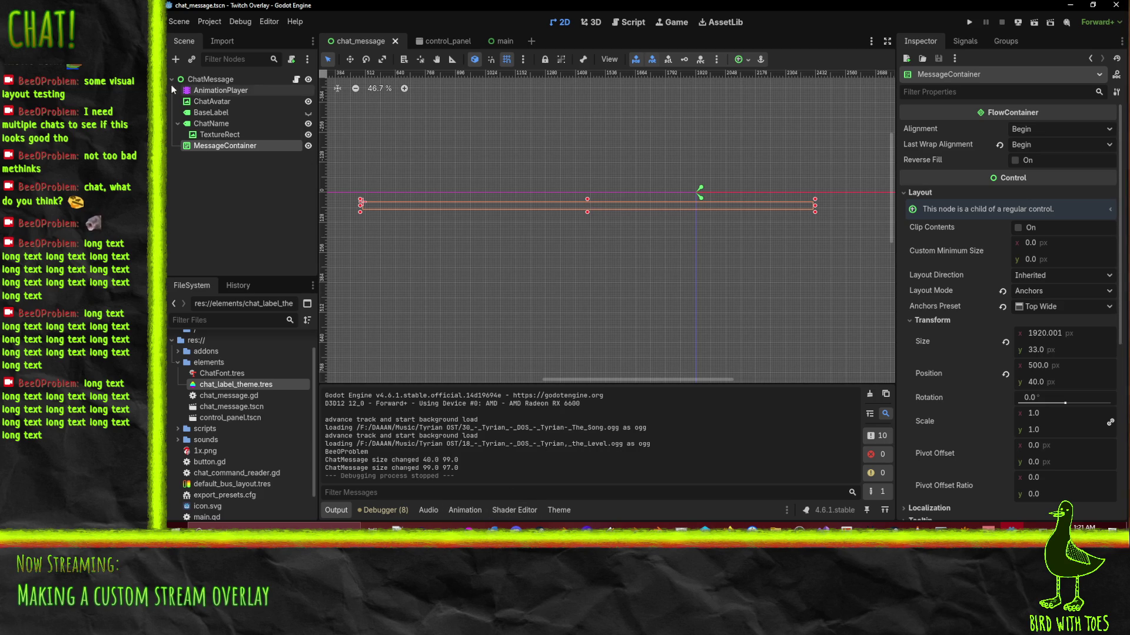
Jump the Appear animation to 0.5 and inspect the ChatName, BaseLabel and MessageContainer nodes.
left_click(219, 90)
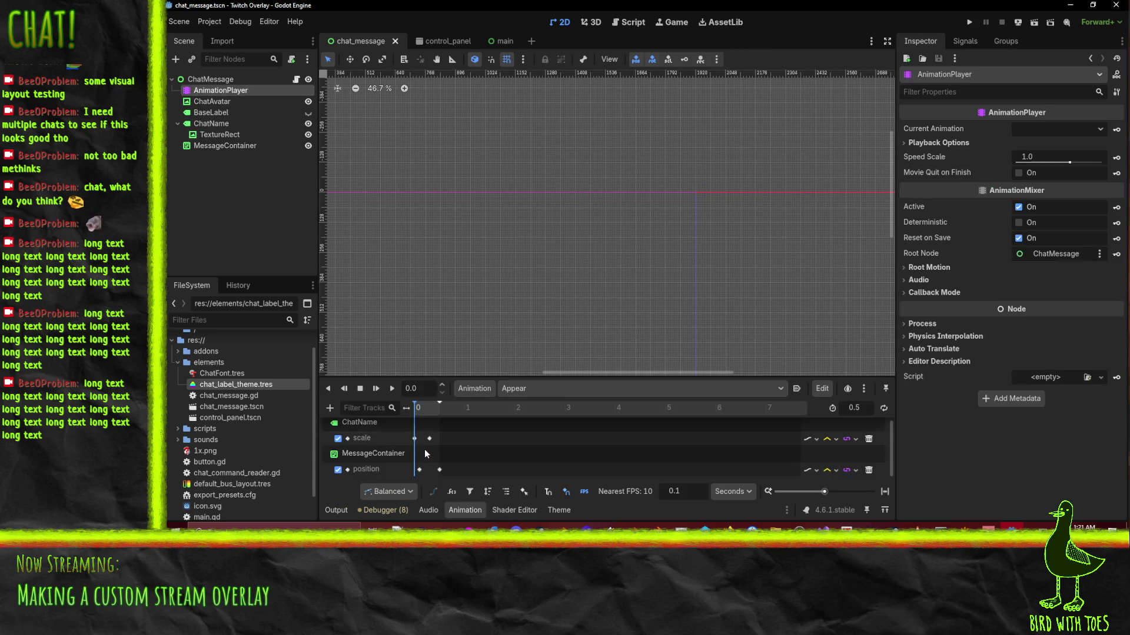
left_click(439, 408)
left_click_drag(418, 260, 638, 228)
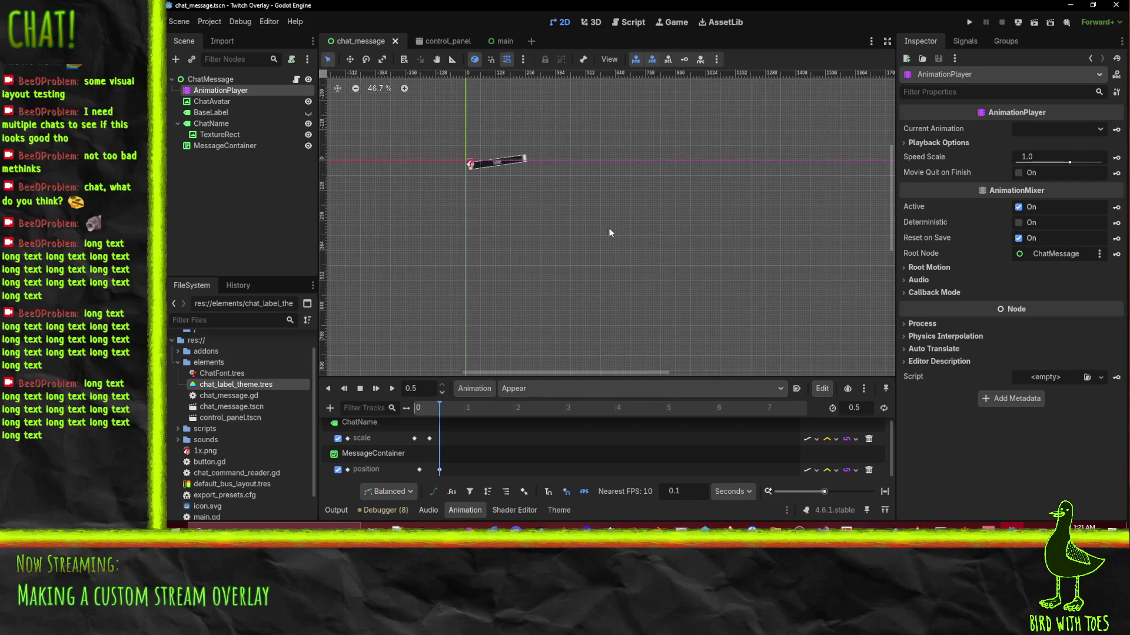
left_click(215, 124)
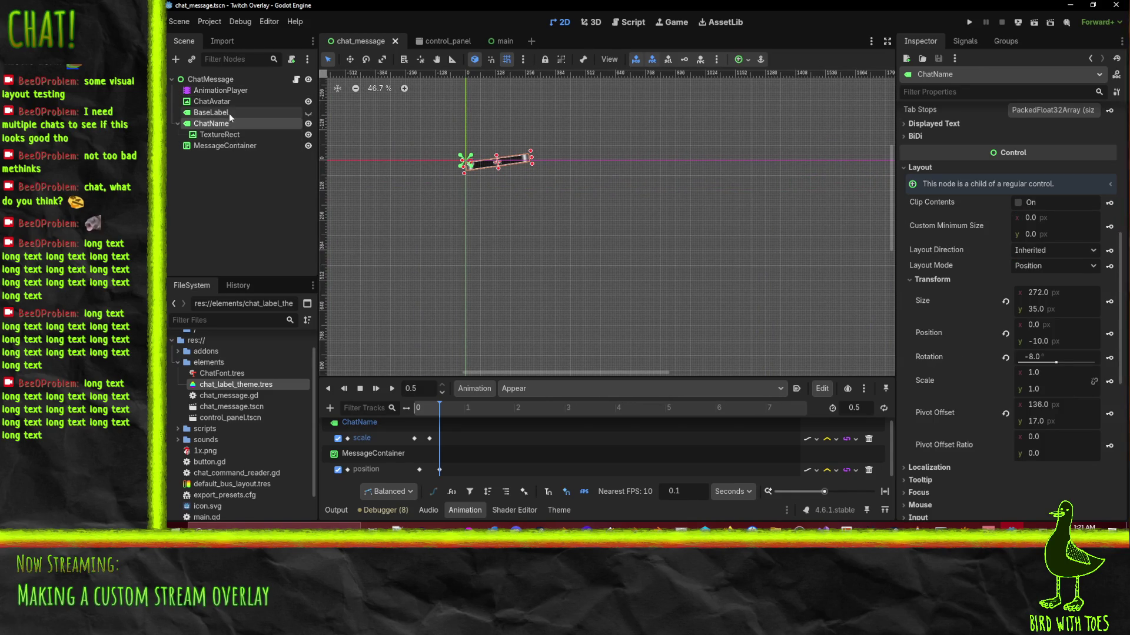
left_click(227, 113)
left_click(229, 148)
Narrow MessageContainer to 1870 × 33, save chat_message.tscn and run the overlay.
right_click(693, 225)
left_click(683, 214)
scroll(606, 235, "right", 5)
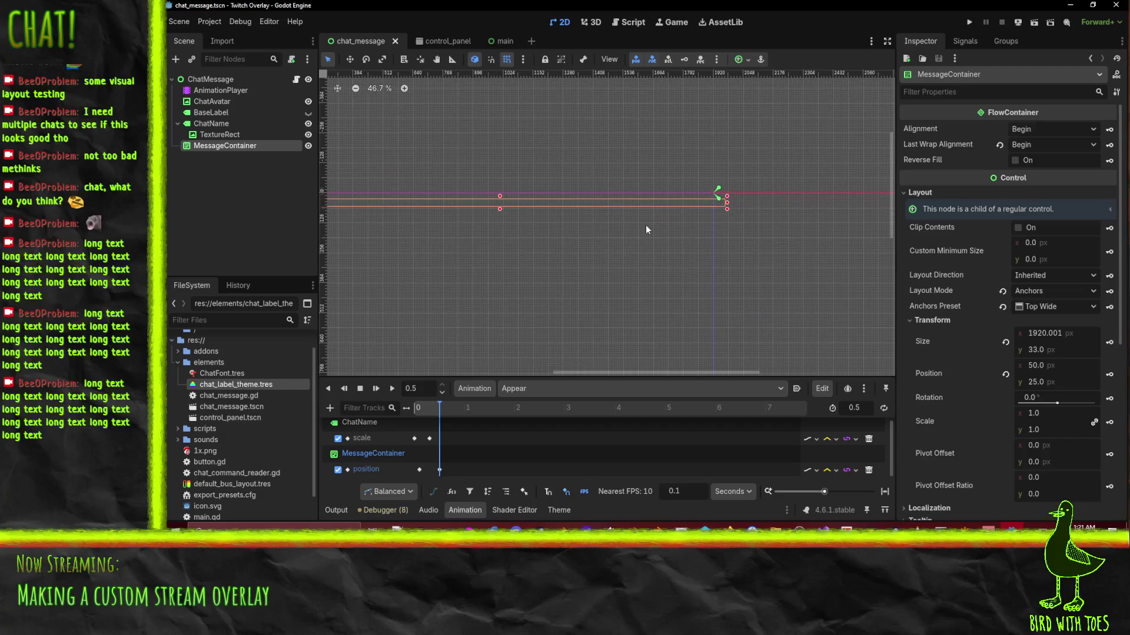
scroll(730, 204, "up", 6)
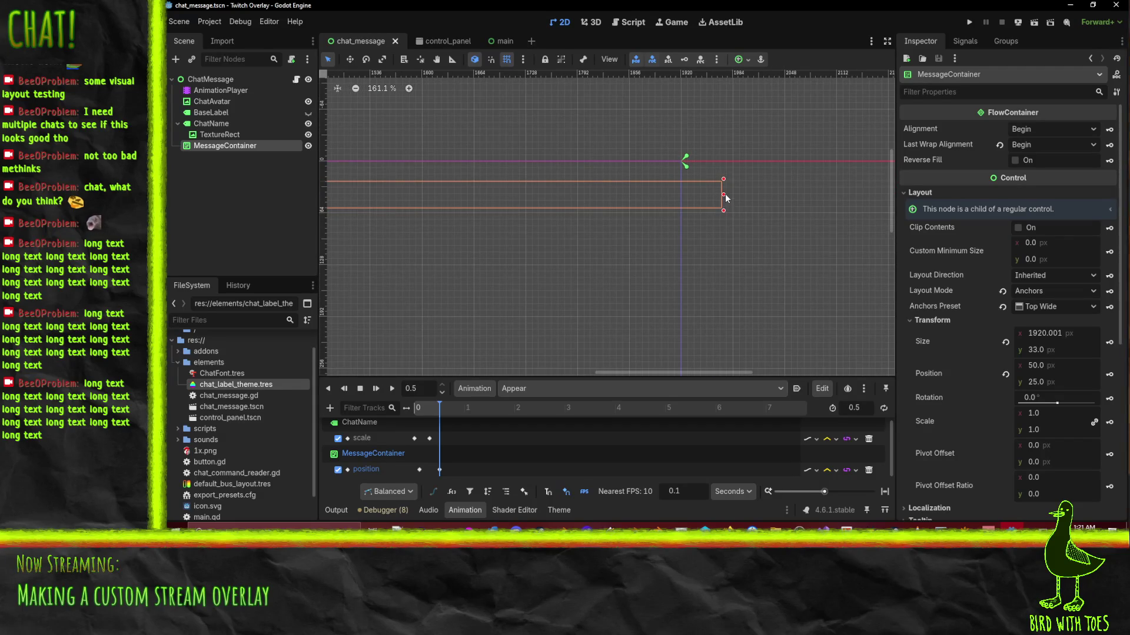
left_click_drag(723, 196, 682, 197)
scroll(694, 277, "down", 3)
left_click_drag(551, 285, 638, 267)
key("ctrl+s")
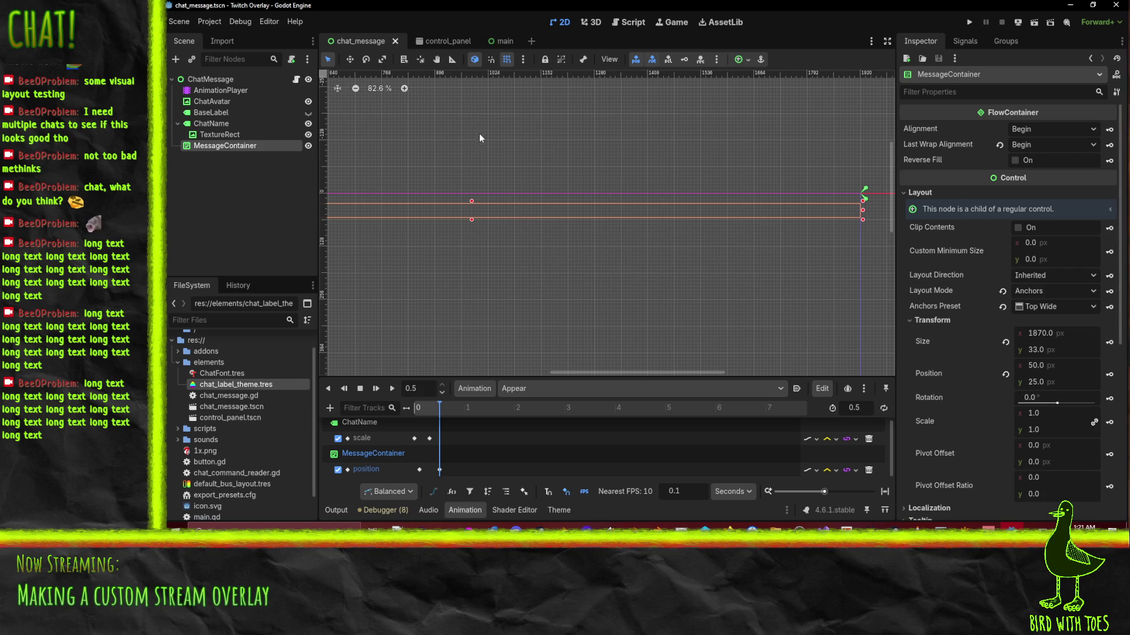
left_click(968, 22)
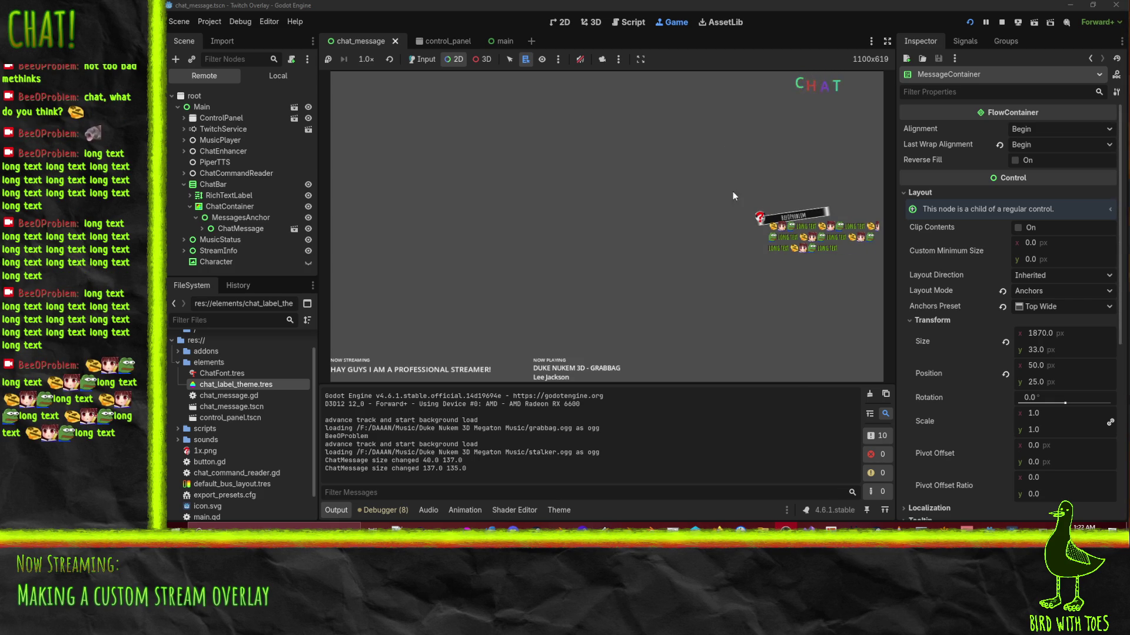
Inspect the running game's ColorRect, MessageContainer and MessagesAnchor nodes, then stop the game.
right_click(865, 204)
left_click(889, 215)
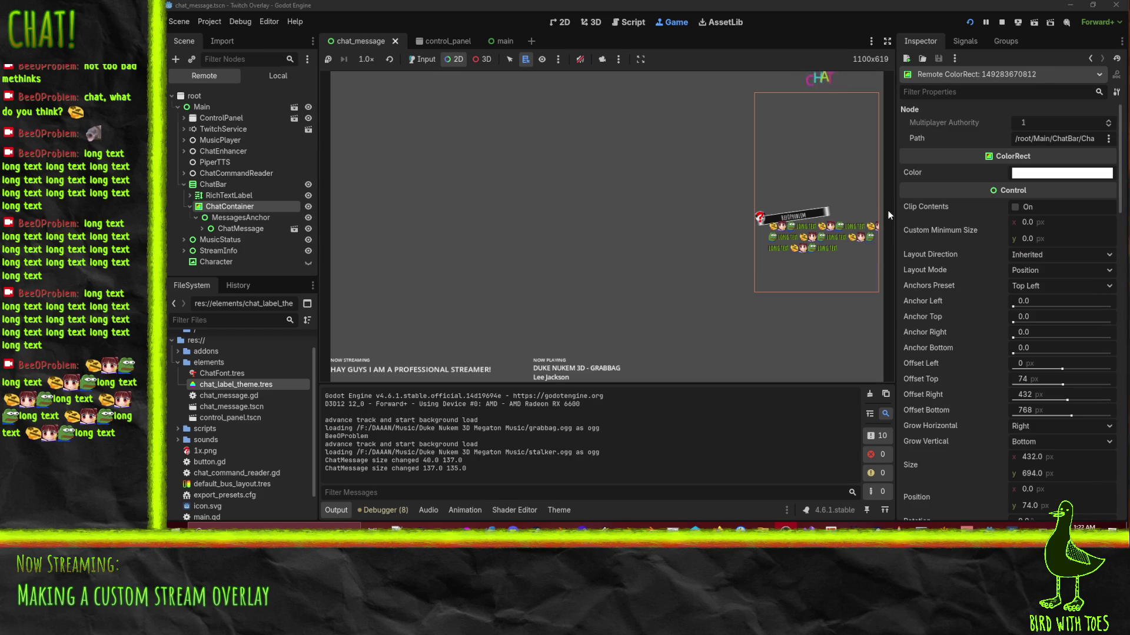
right_click(855, 229)
left_click(883, 253)
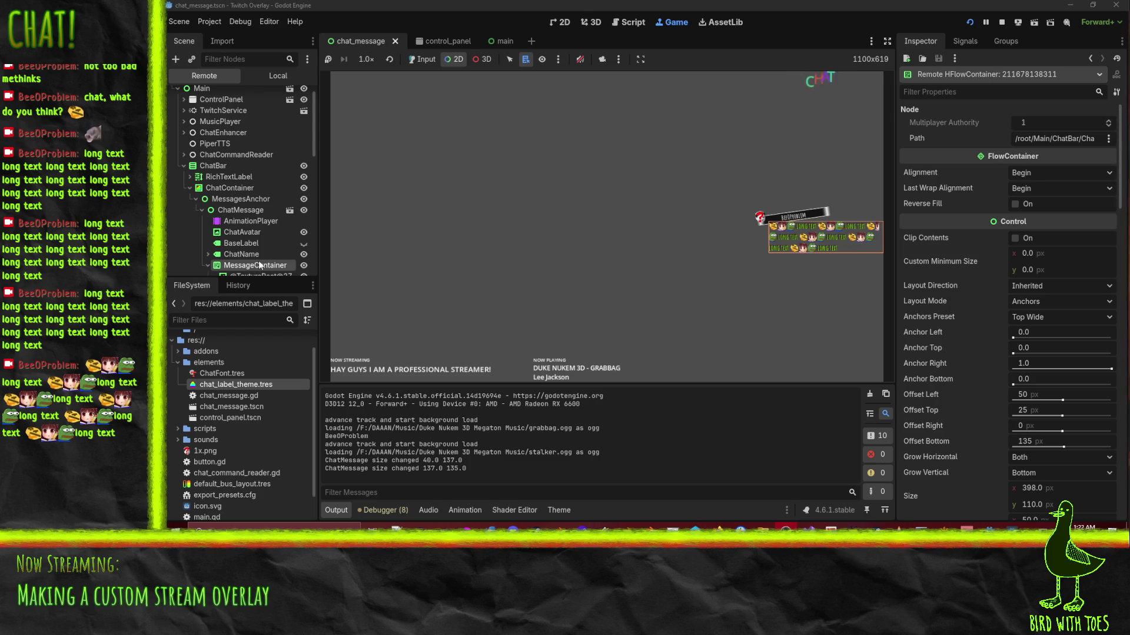
left_click(273, 200)
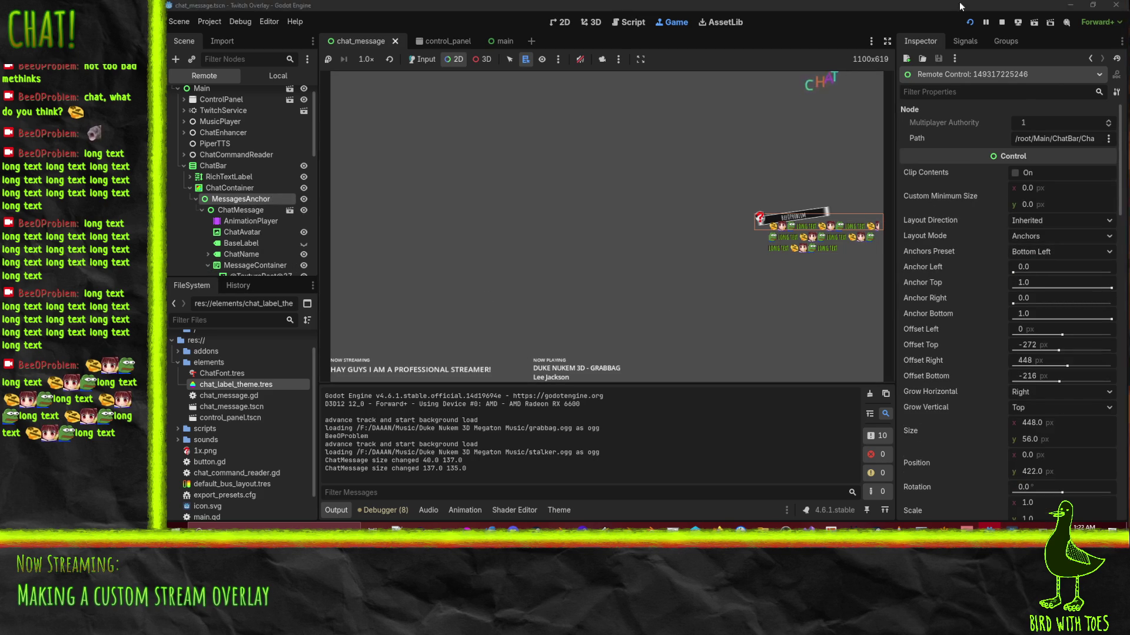
left_click(1002, 23)
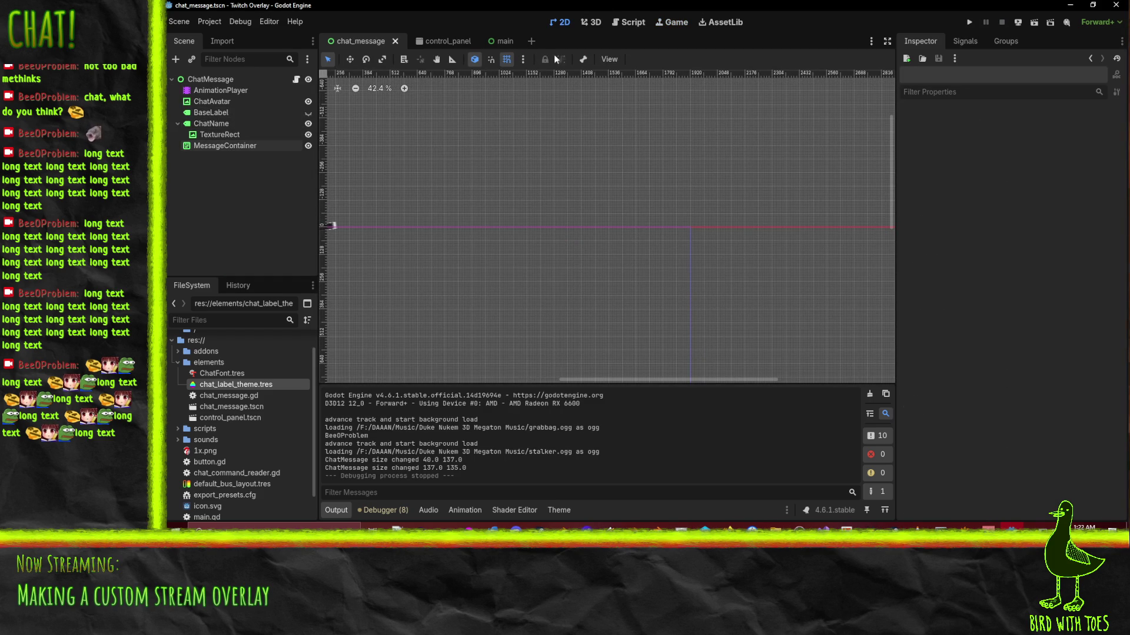
In main.tscn, widen ChatContainer to 448 × 694 and save the scene.
left_click(500, 41)
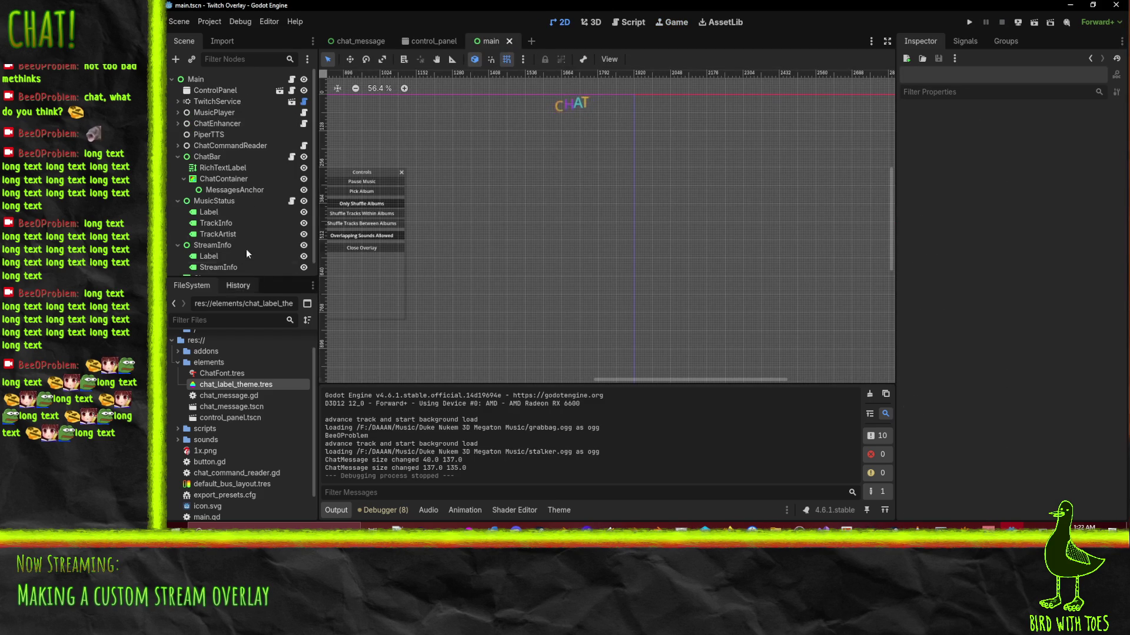
left_click(233, 177)
left_click(221, 167)
left_click_drag(632, 213, 636, 214)
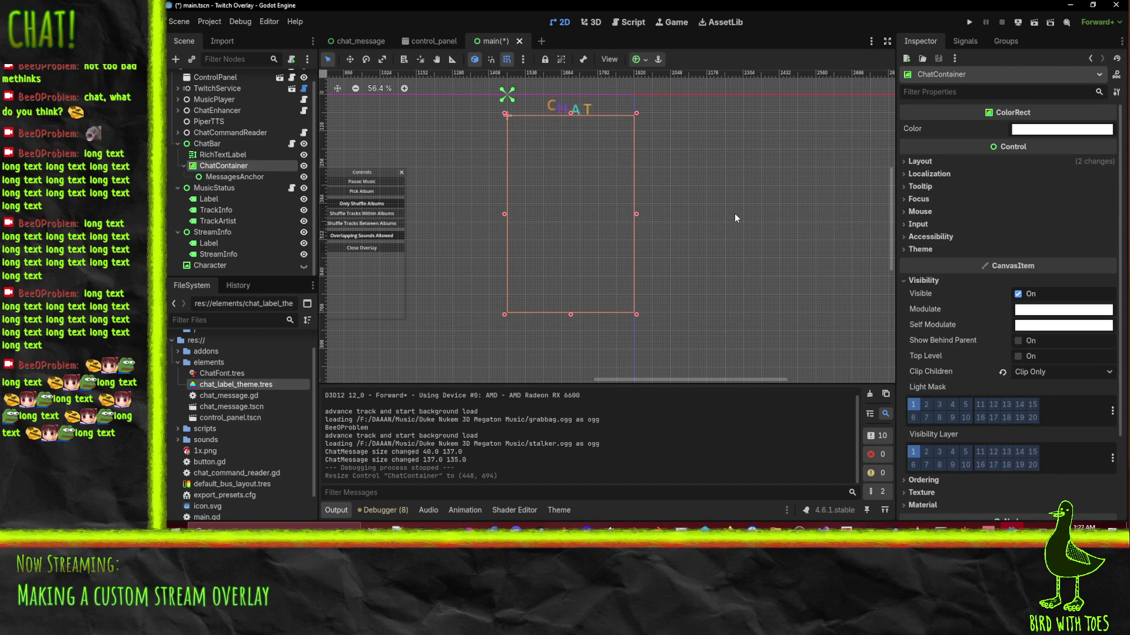
key("ctrl+s")
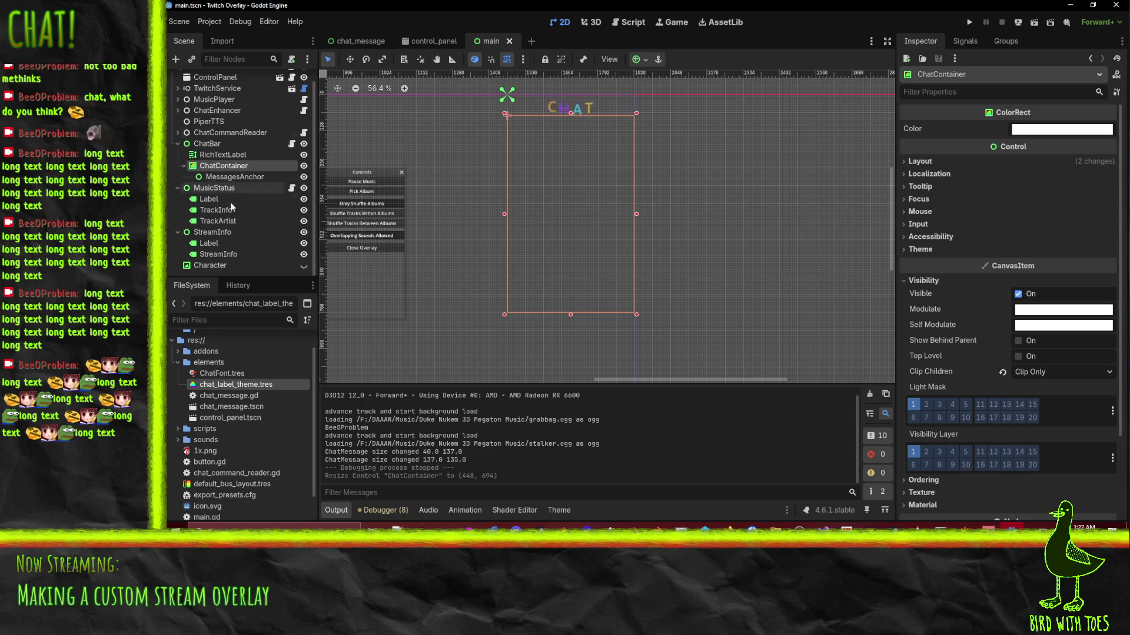
left_click(226, 153)
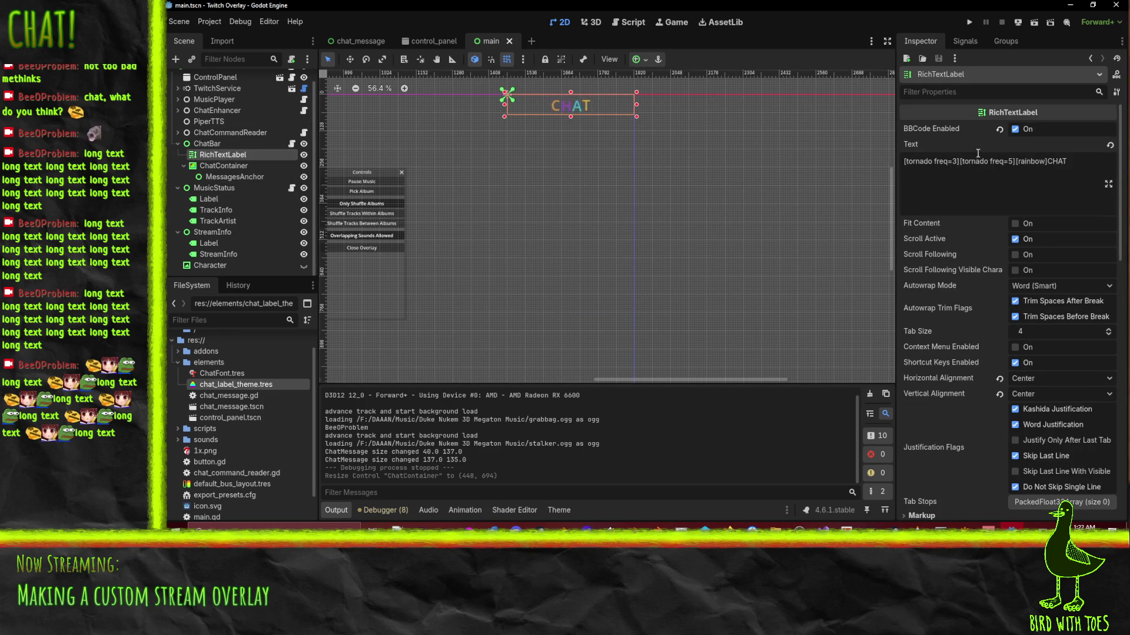
Rewrite the CHAT title's BBCode text as '[pulse][wave]CHAT' in the Inspector.
left_click(1045, 161)
key("shift+Home")
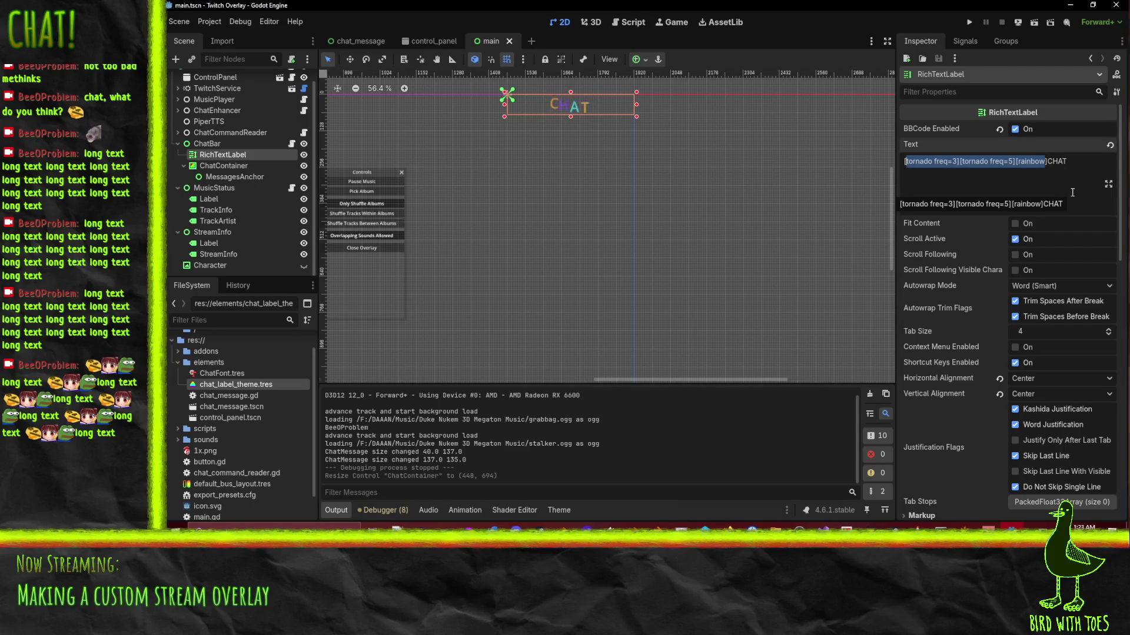
type("wave")
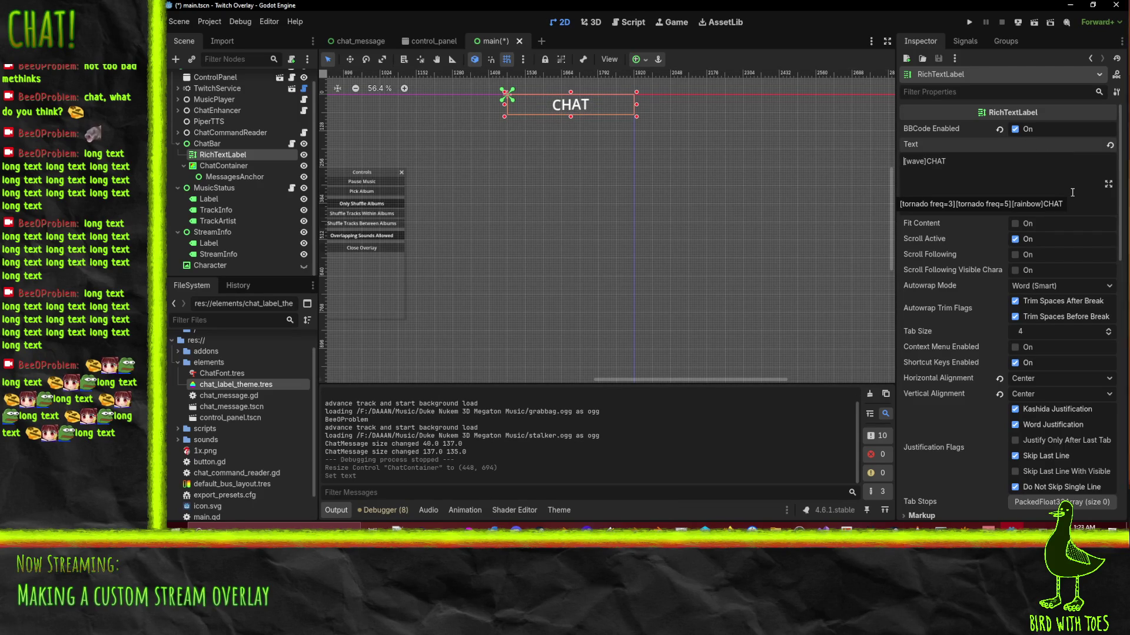
key("Home")
type("[pulse]")
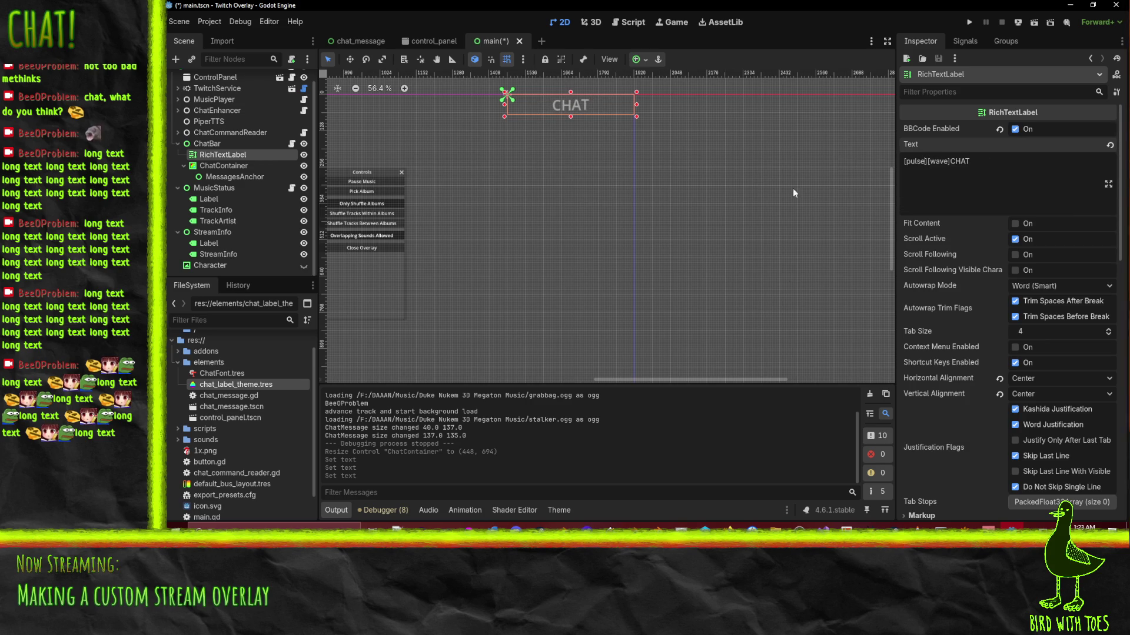
scroll(1029, 303, "down", 10)
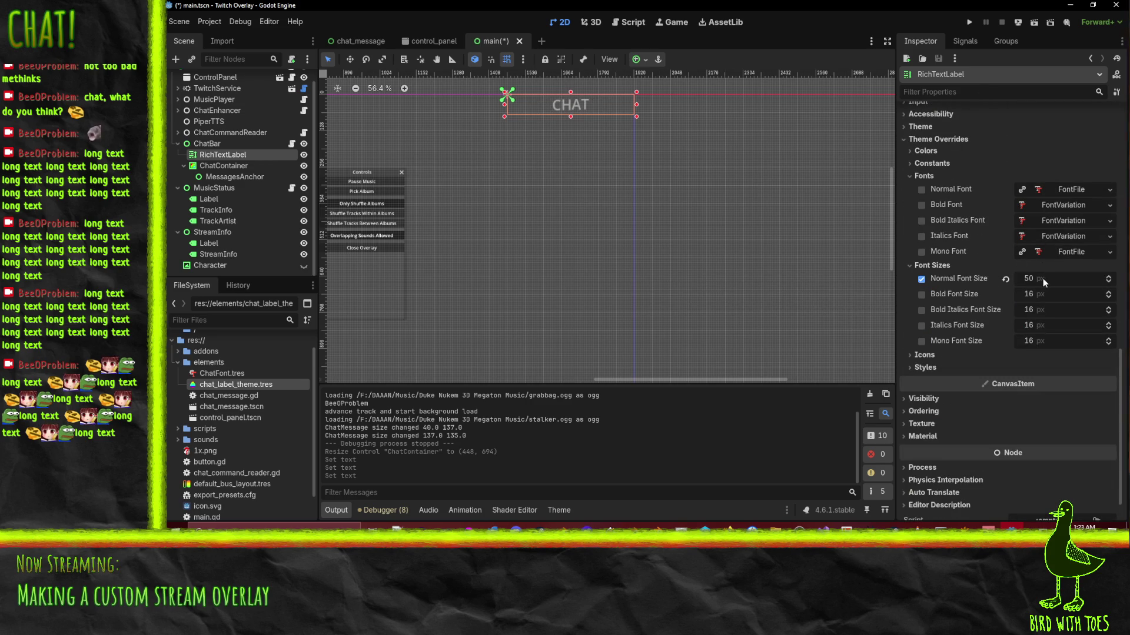
Override the CHAT title's default colour to green 7ed209 and enable a font outline colour override.
left_click(924, 368)
left_click(924, 368)
left_click(925, 368)
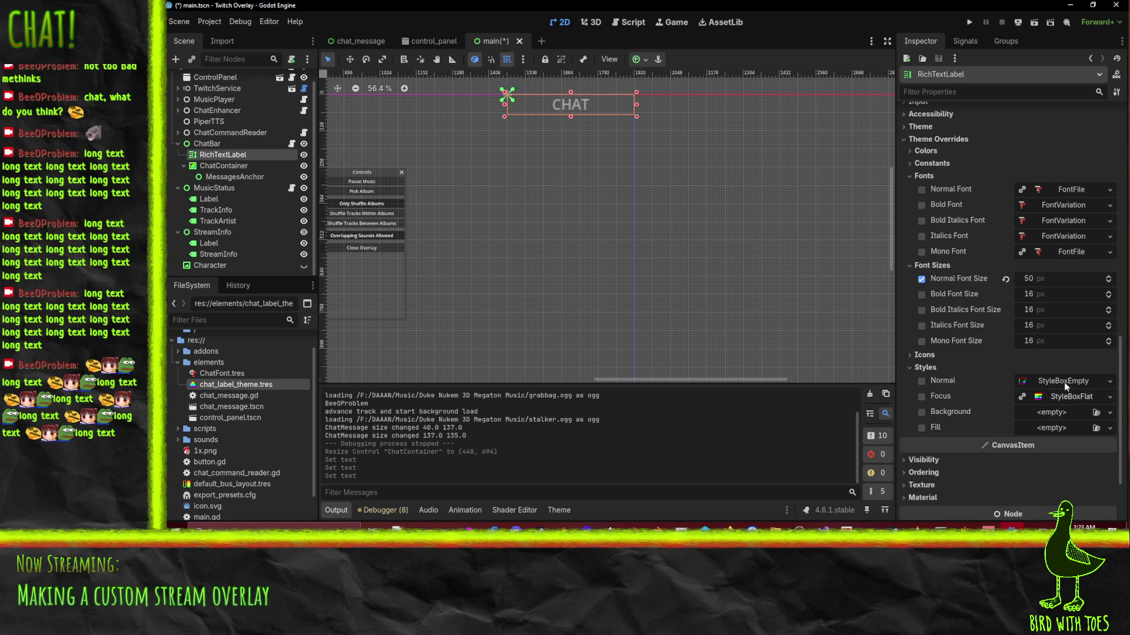
left_click(925, 367)
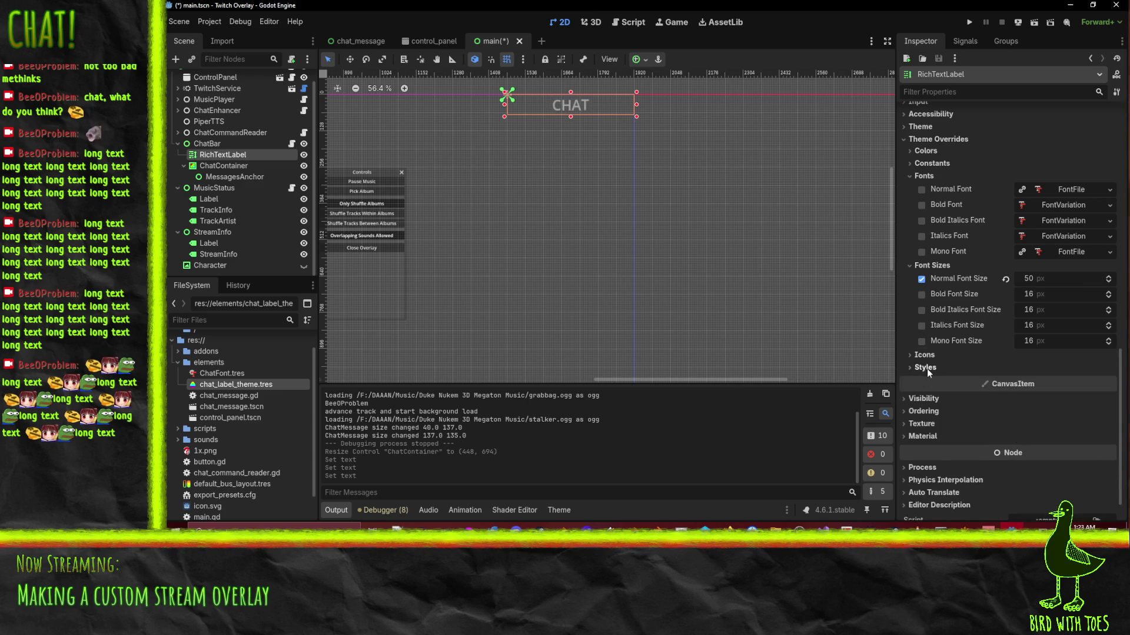
scroll(943, 190, "up", 2)
left_click(925, 203)
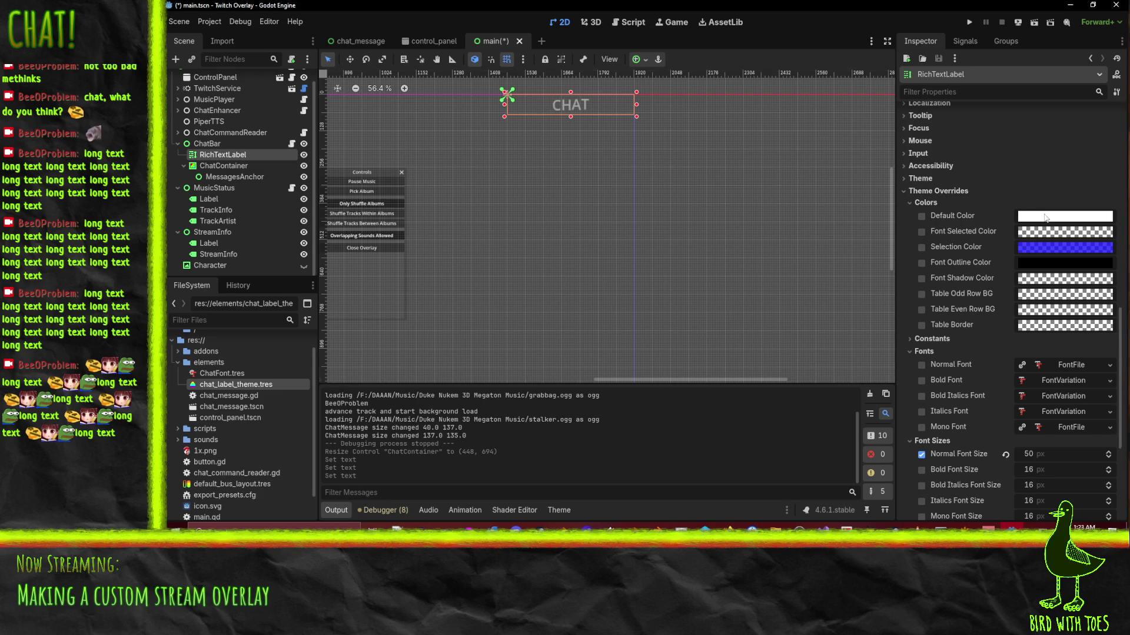
left_click(921, 217)
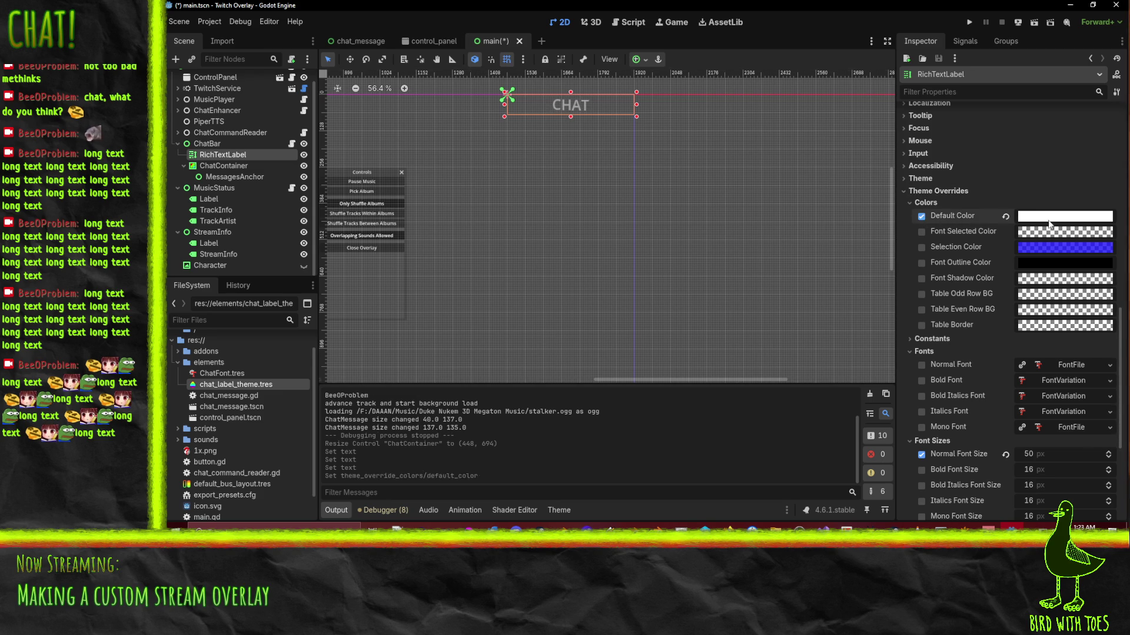
left_click(1047, 221)
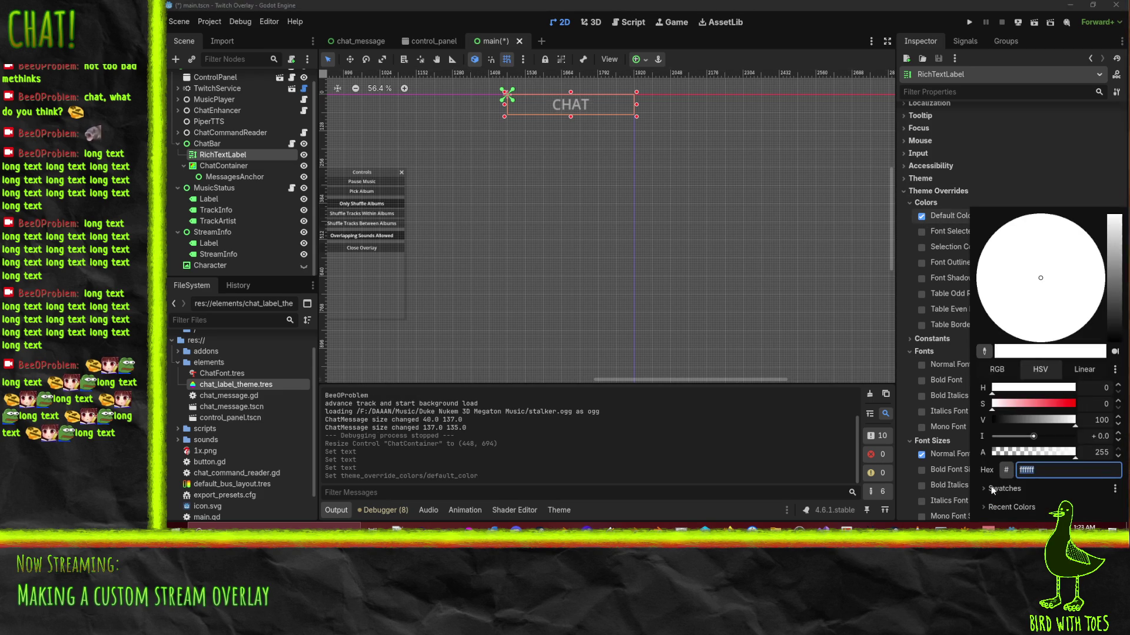
type("4d4d4d")
key("Return")
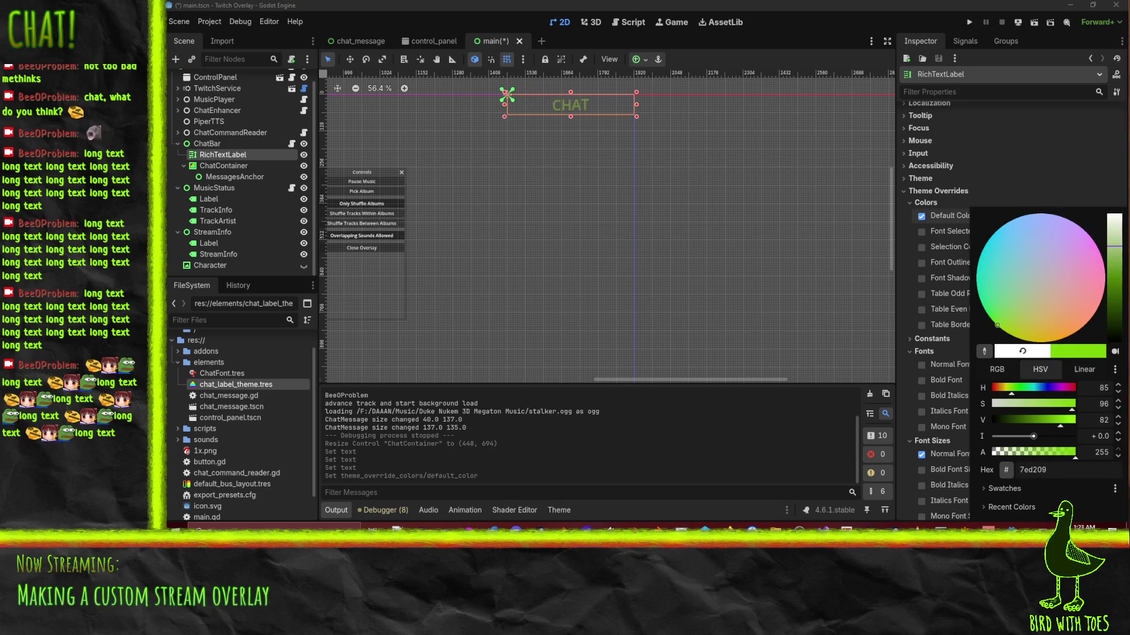
left_click(899, 372)
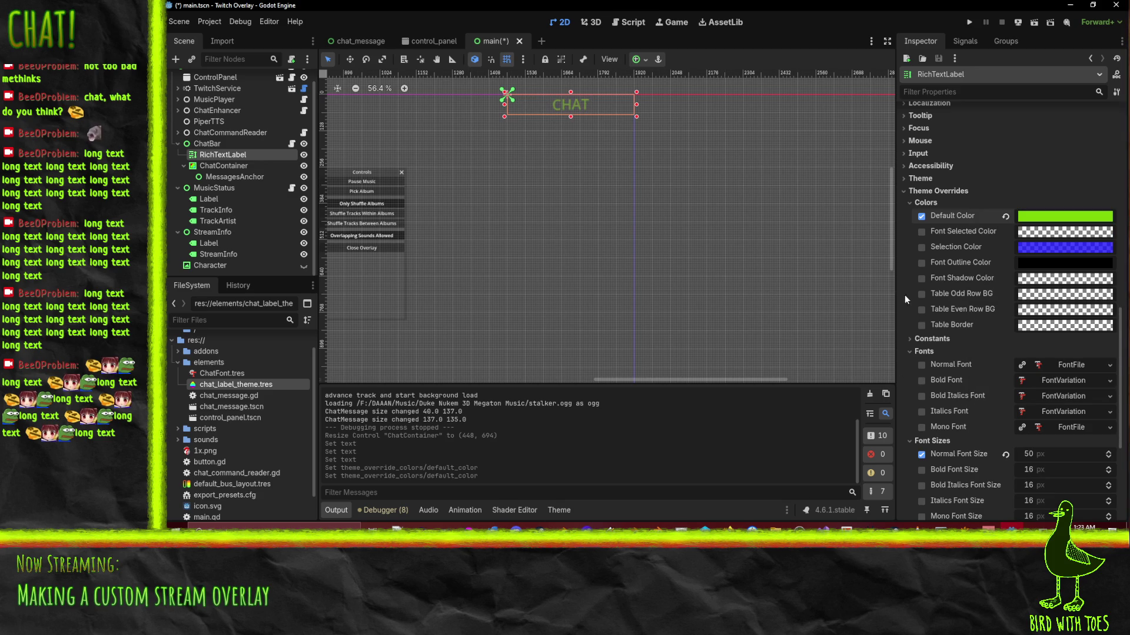
left_click(921, 262)
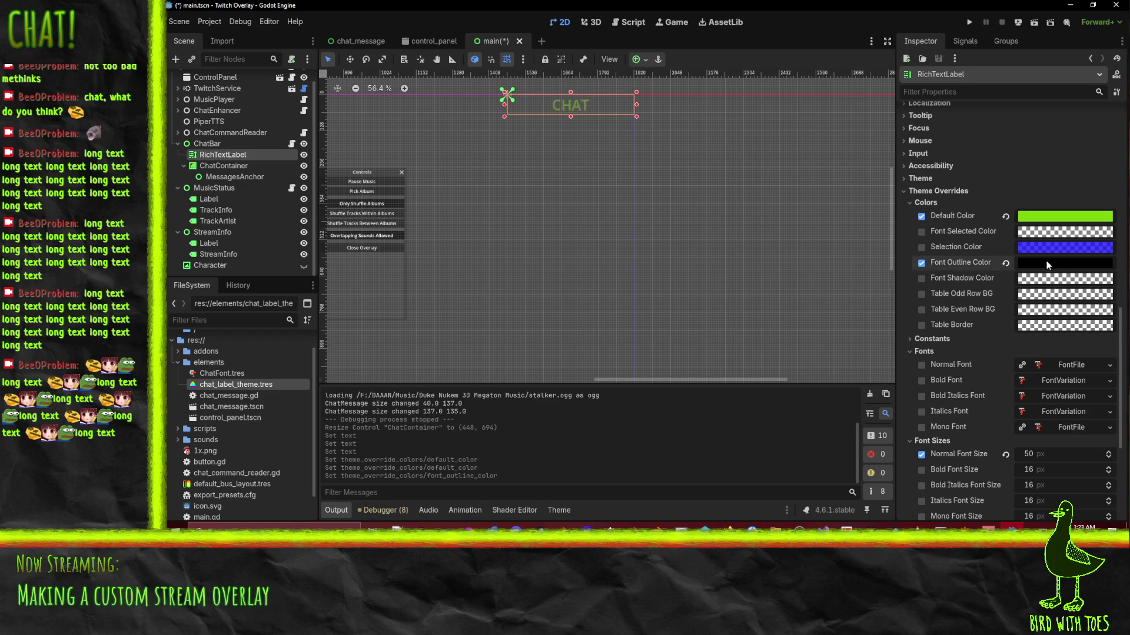
scroll(955, 408, "down", 5)
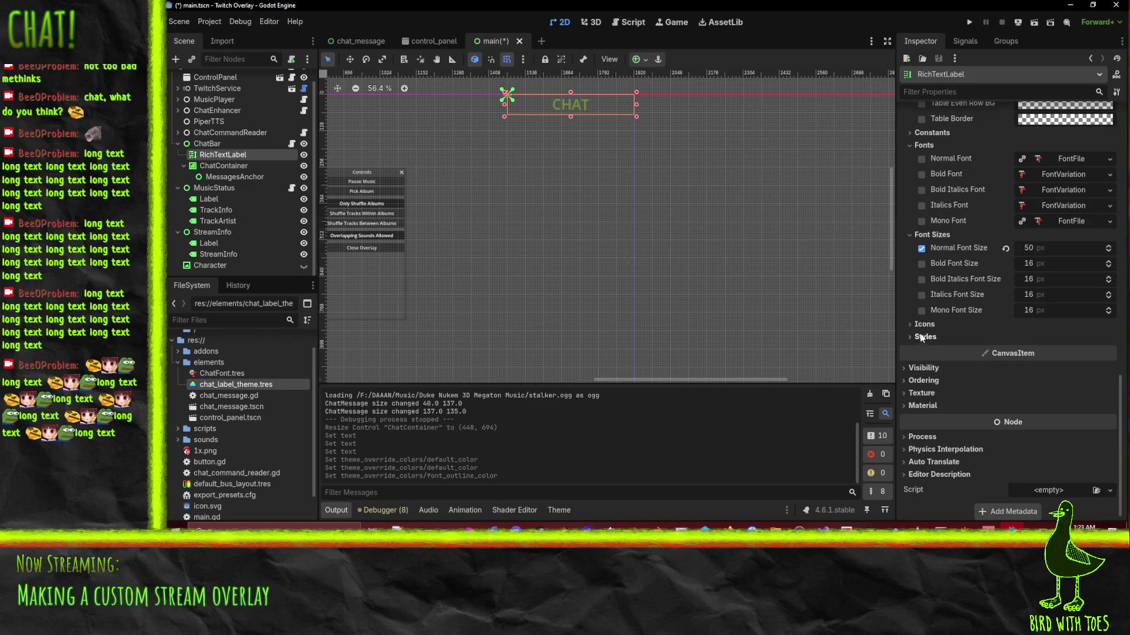
Enable the CHAT title's Outline Size constant override and raise it to 8.
scroll(922, 339, "up", 4)
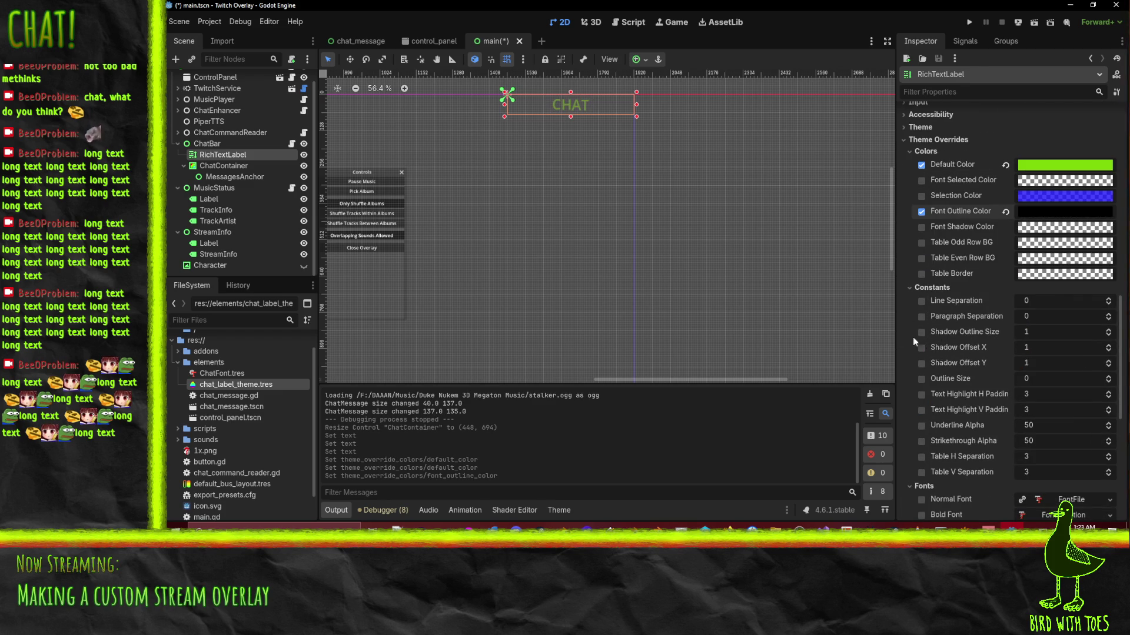
left_click(922, 378)
left_click(1110, 382)
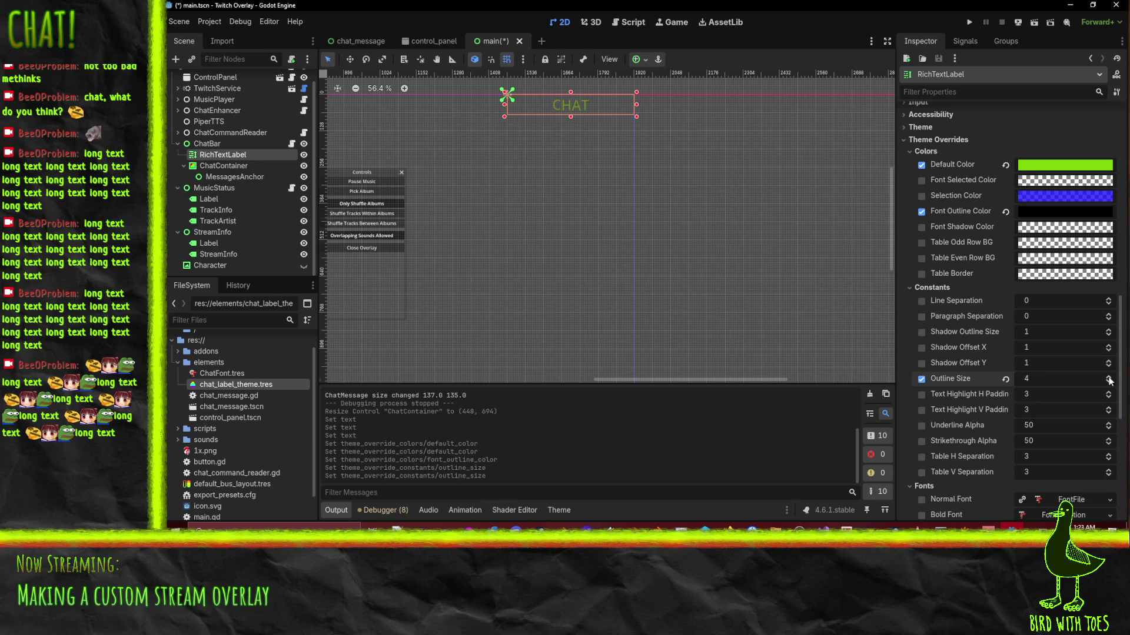
left_click(1110, 380)
left_click(1110, 380)
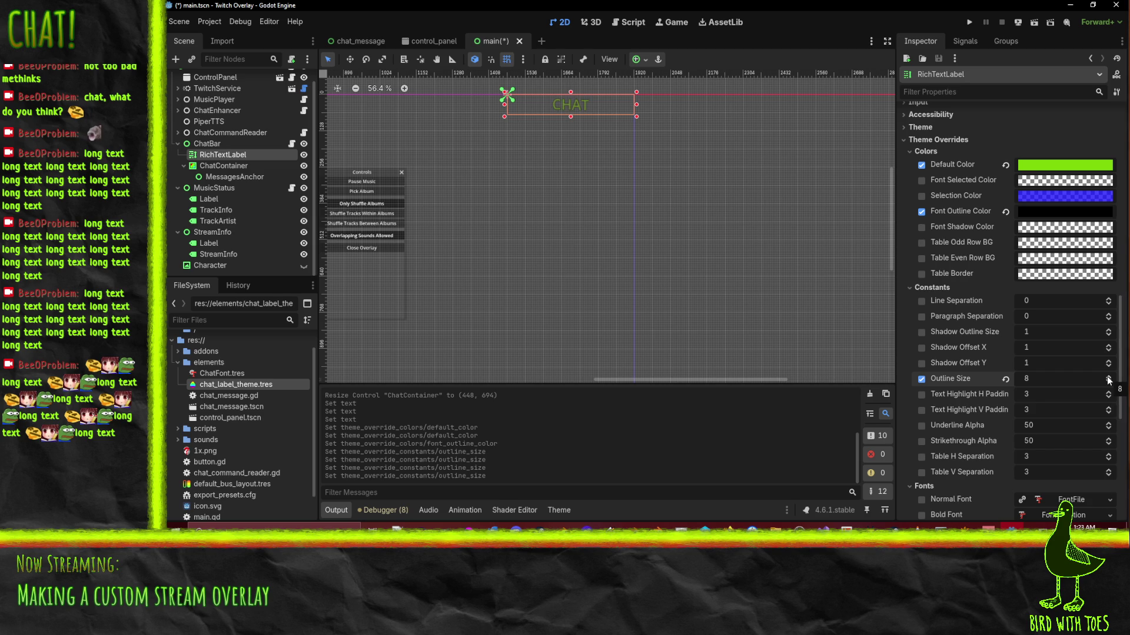
scroll(1044, 292, "down", 5)
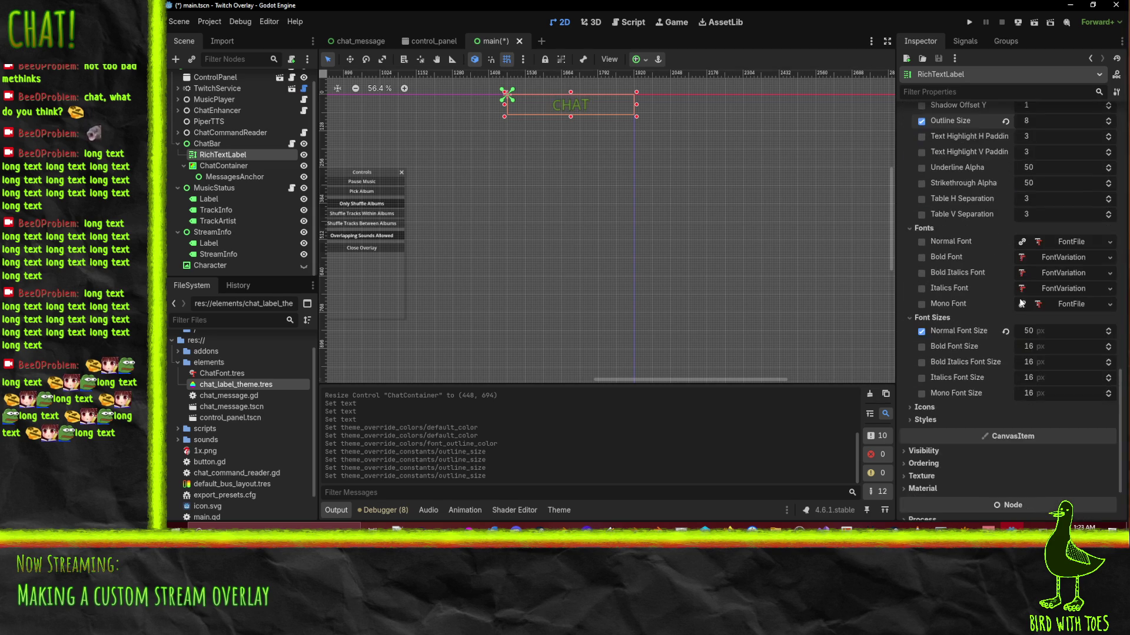
Assign ChatFont.tres (Amatic SC Bold) as the CHAT title's Normal Font override.
mouse_move(222, 373)
left_mouse_down()
mouse_move(824, 330)
mouse_move(1082, 256)
mouse_move(1070, 247)
mouse_move(1034, 259)
left_mouse_up()
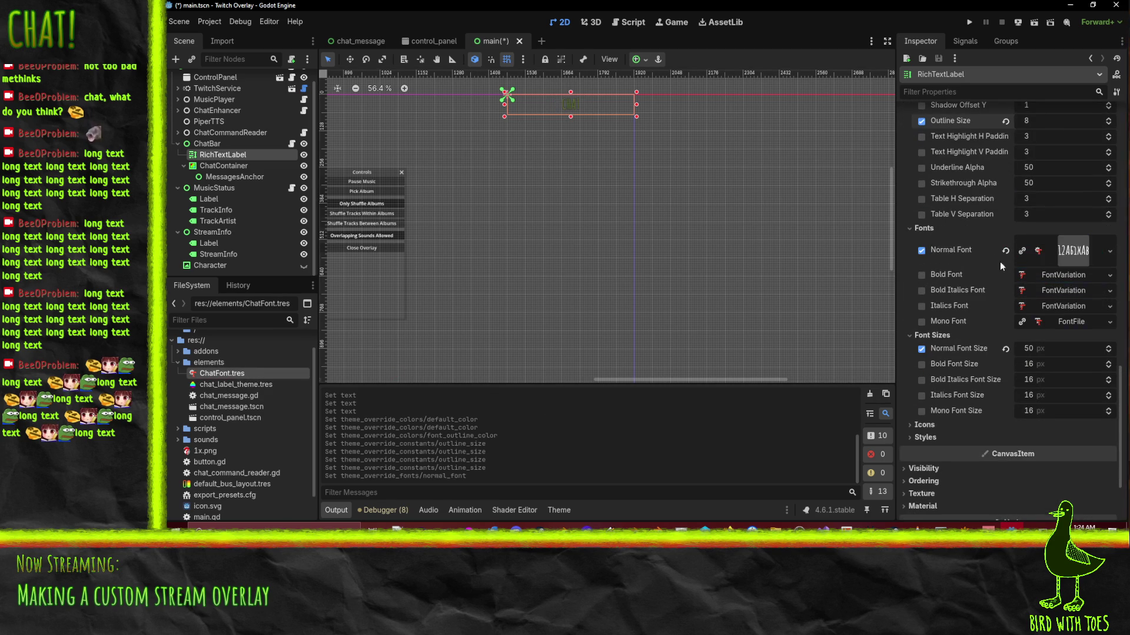
scroll(990, 301, "up", 3)
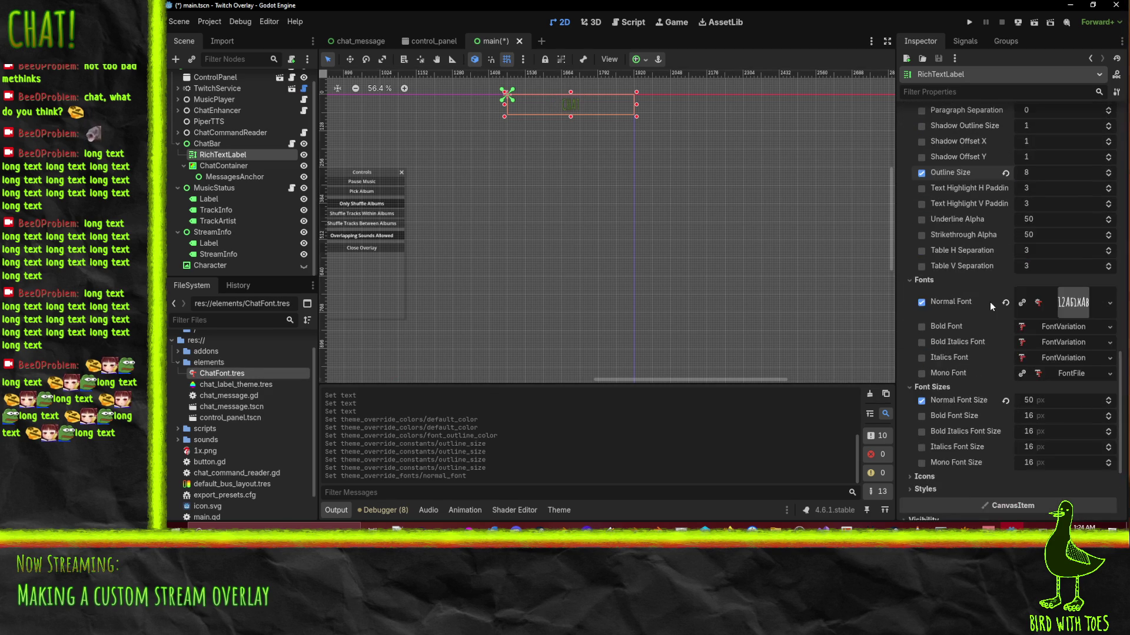
scroll(990, 301, "up", 2)
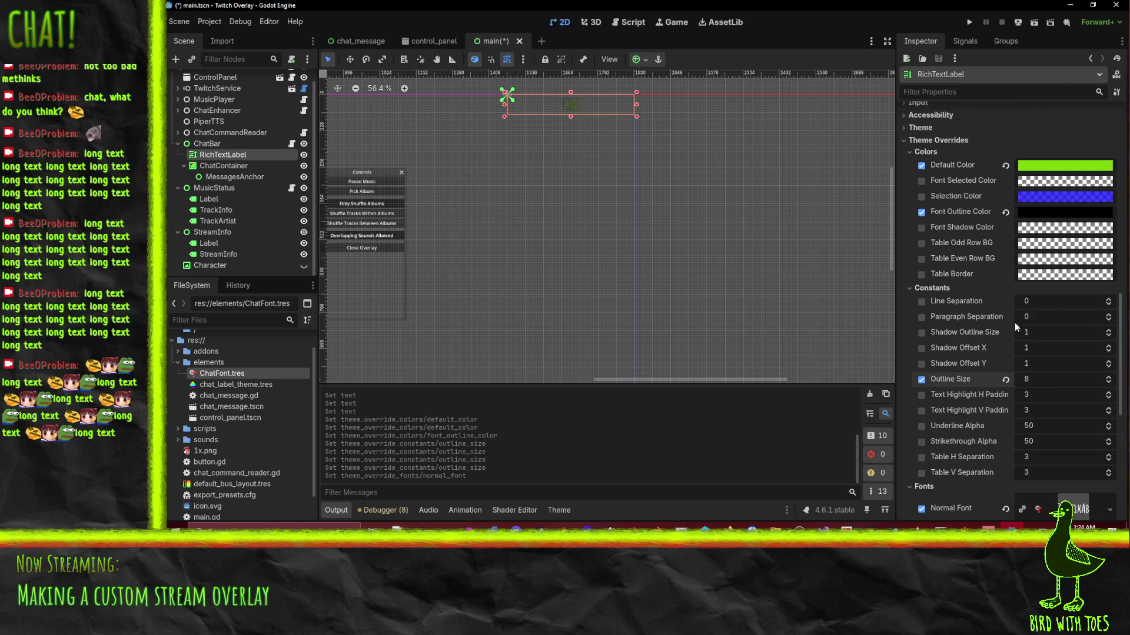
scroll(1048, 353, "down", 2)
scroll(1085, 343, "up", 2)
scroll(1077, 340, "down", 4)
left_click(1072, 308)
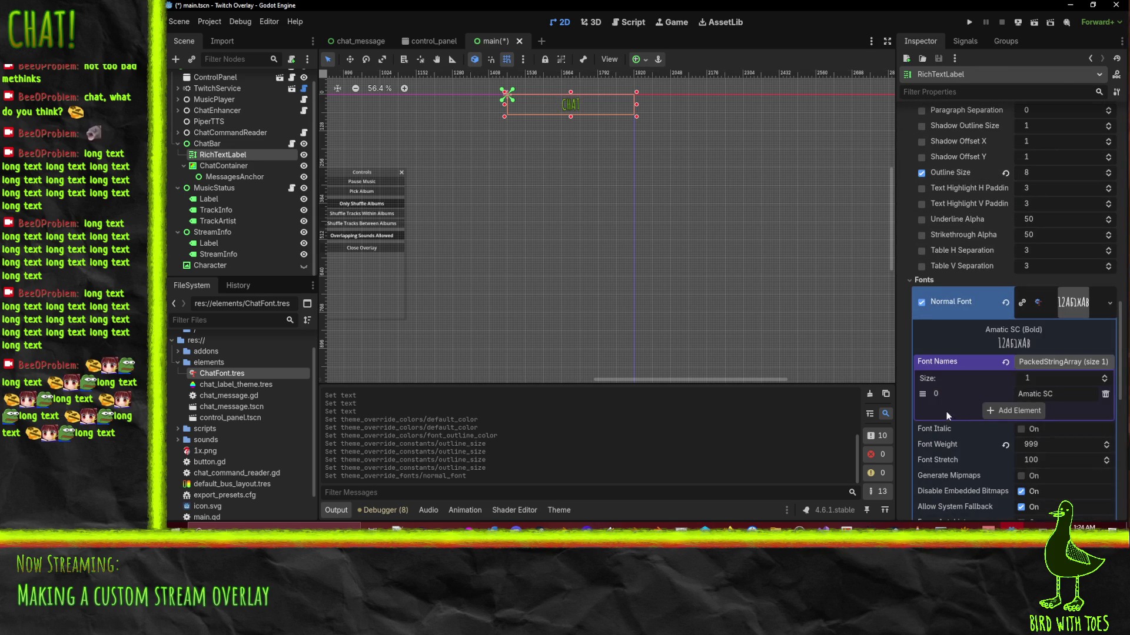
left_click(1072, 307)
scroll(1059, 362, "up", 4)
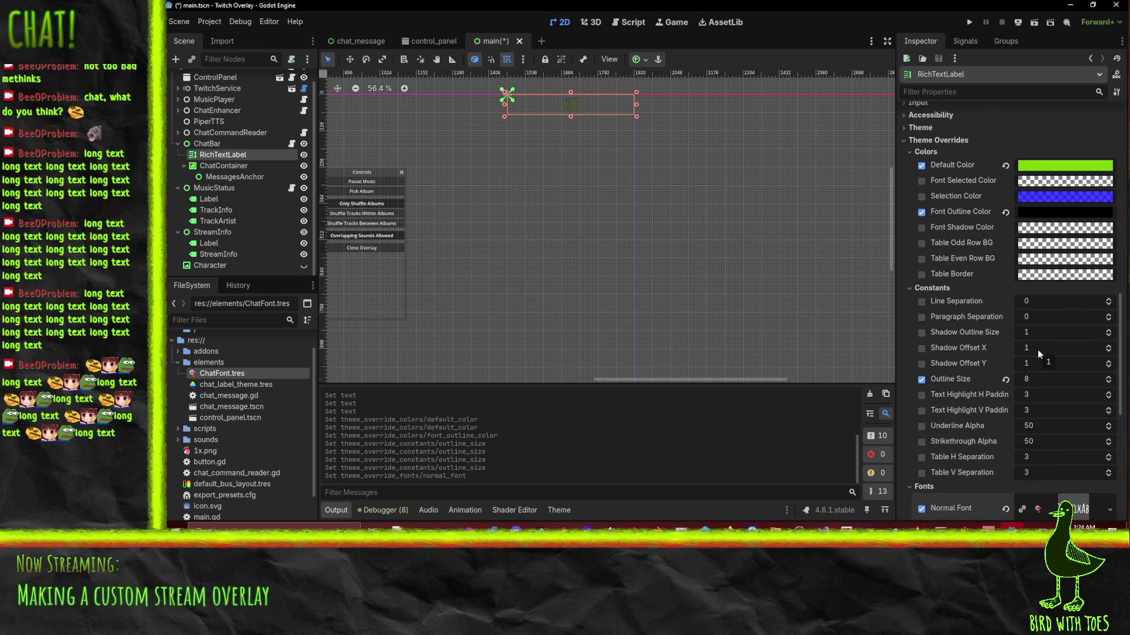
left_click(1031, 233)
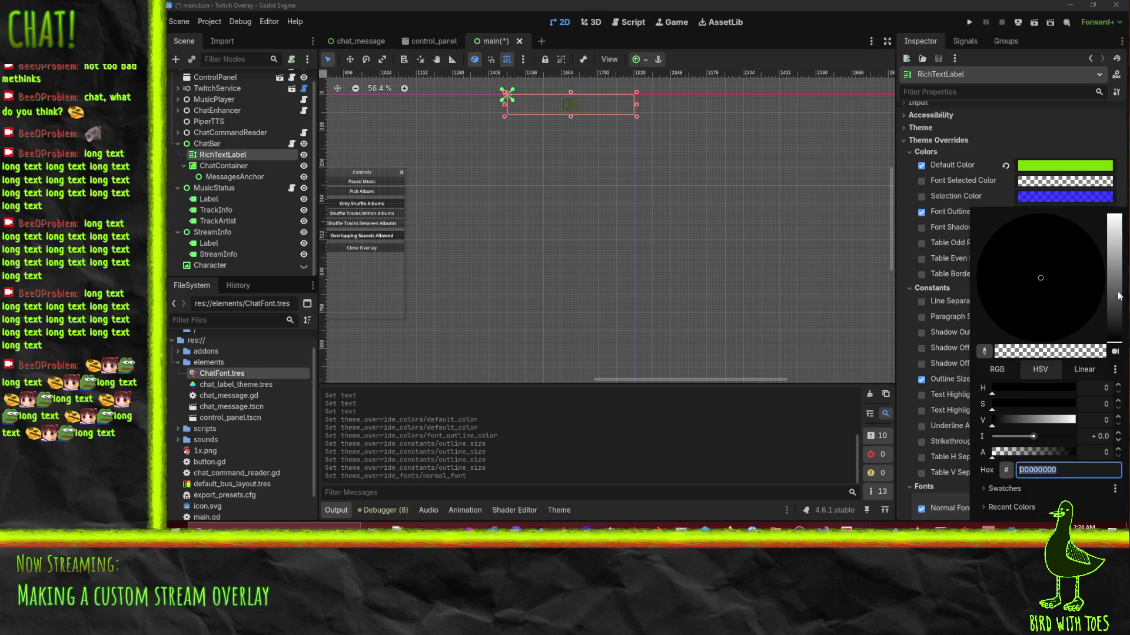
Set the CHAT title's font shadow colour to fully opaque white.
left_click_drag(1118, 291, 1118, 199)
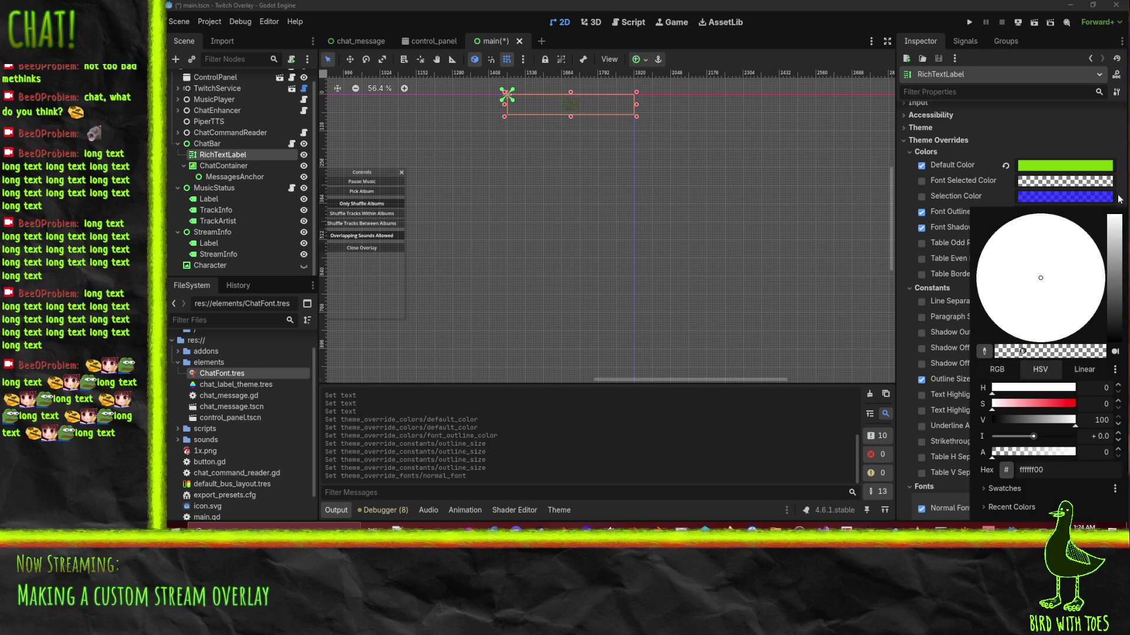
left_click(905, 259)
left_click(1055, 227)
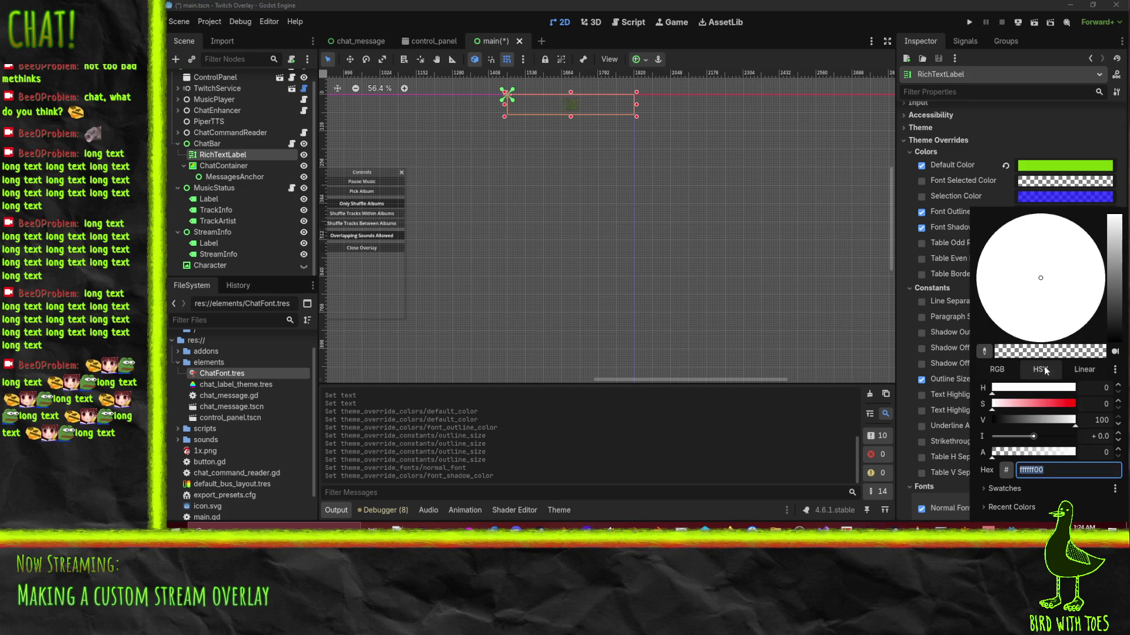
left_click_drag(1020, 456, 1083, 455)
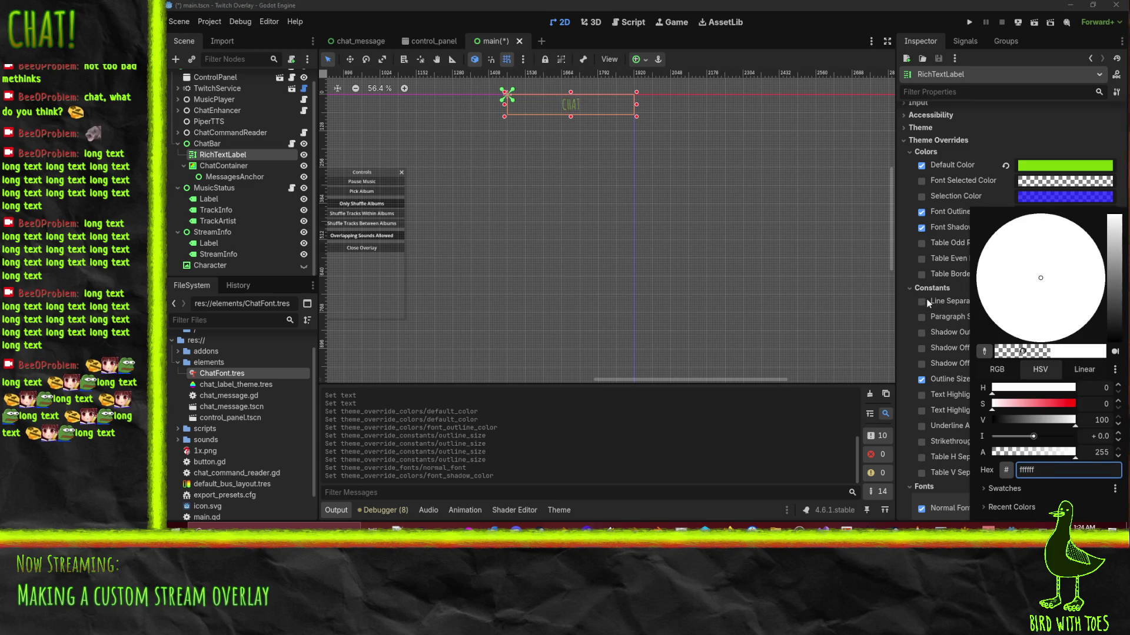
left_click(946, 380)
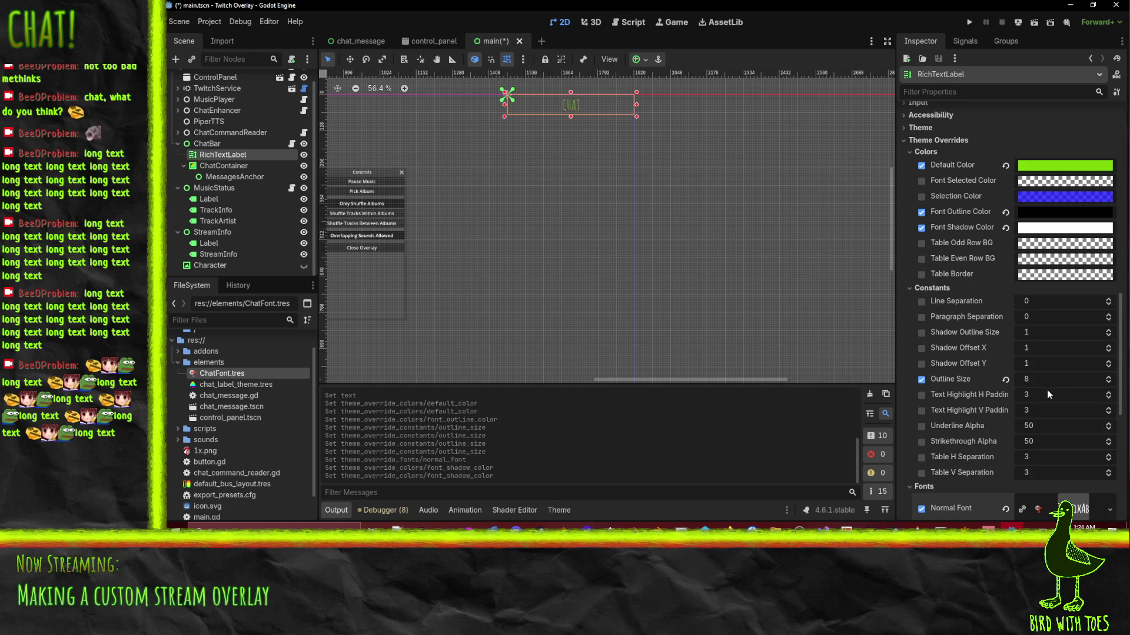
Enable the shadow offset overrides and set them to X -2 and Y -5.
left_click(921, 363)
left_click(920, 348)
left_click(1044, 363)
type("8")
key("Return")
type("-3")
left_click_drag(1042, 349, 1030, 348)
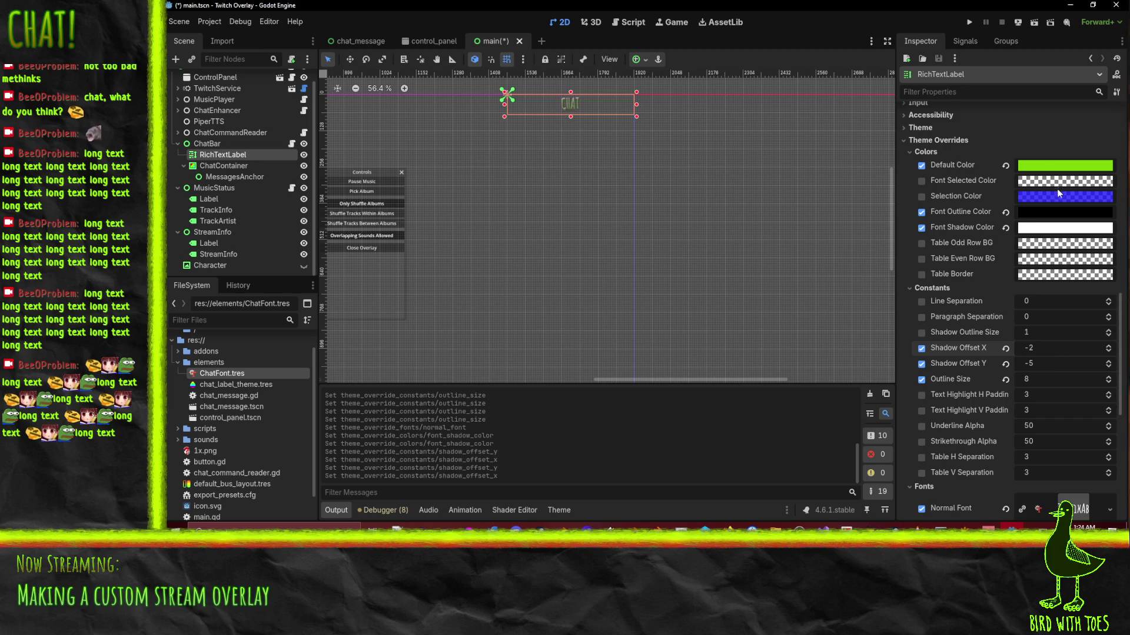
Change the title's font shadow colour from white to a dark green taken from the title's green.
left_click(1050, 171)
left_click(895, 206)
left_click(1047, 232)
left_click(983, 352)
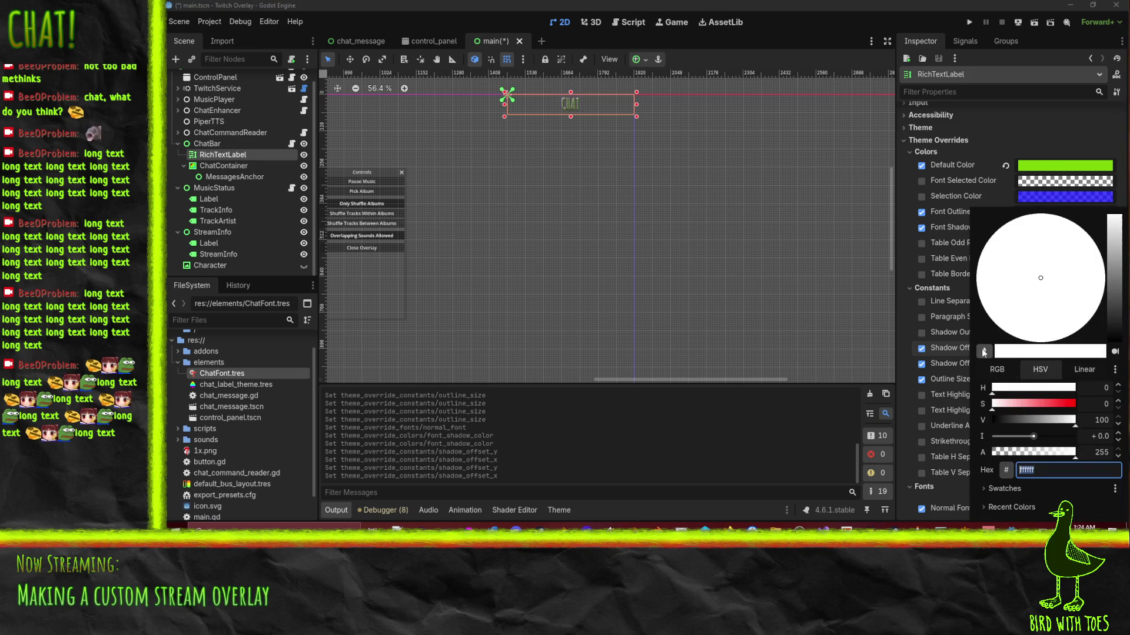
left_click(1028, 199)
left_click(1043, 170)
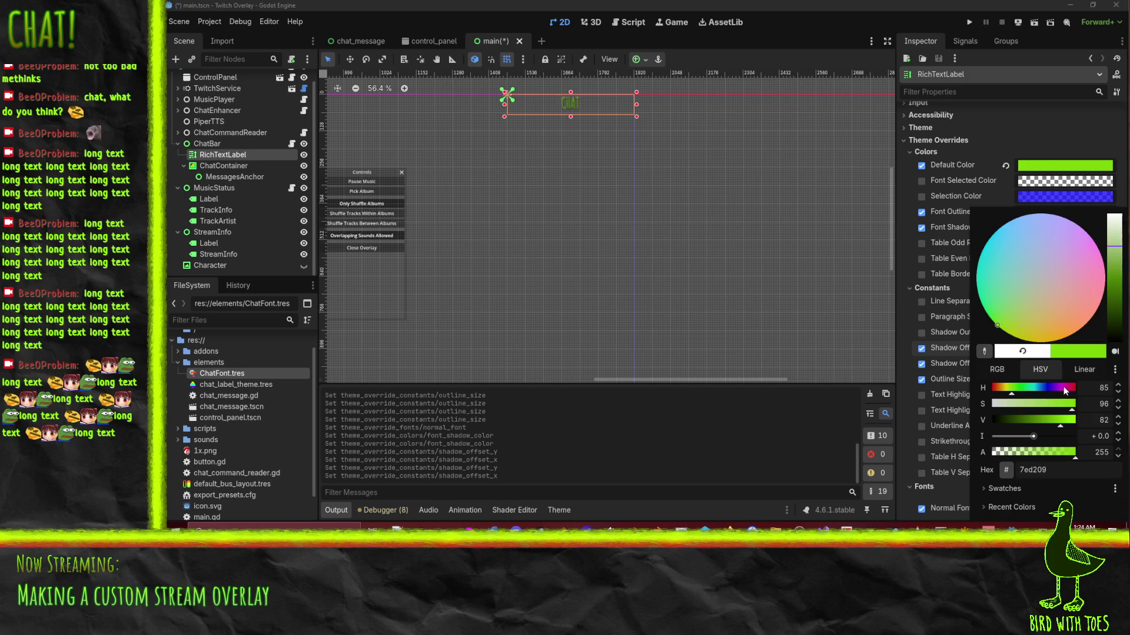
left_click(1117, 281)
left_click(1117, 282)
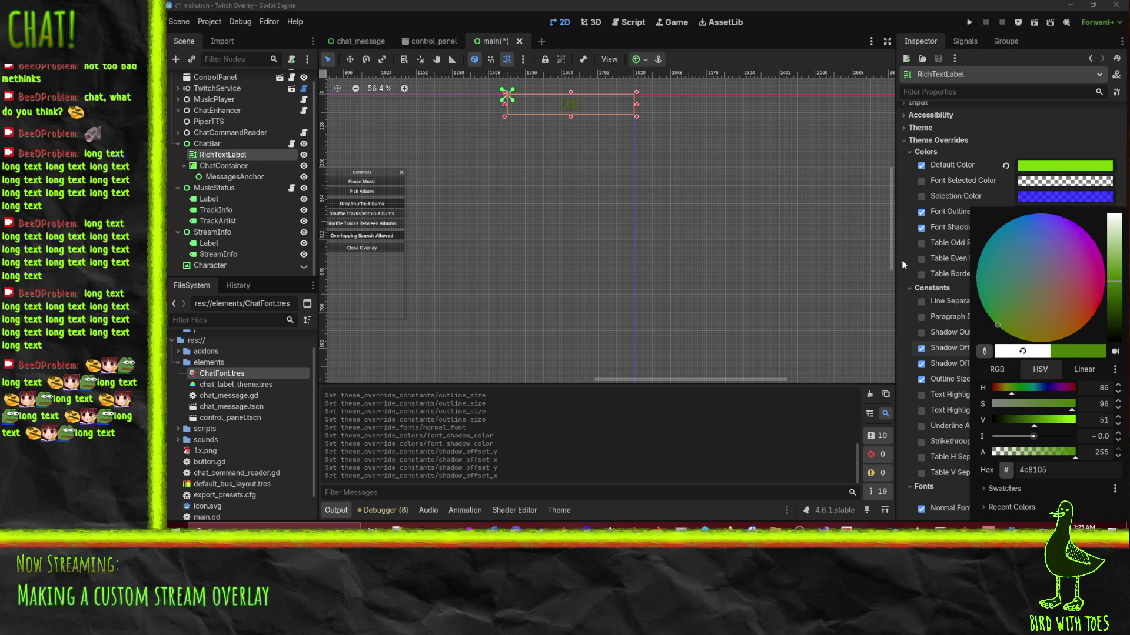
key("Escape")
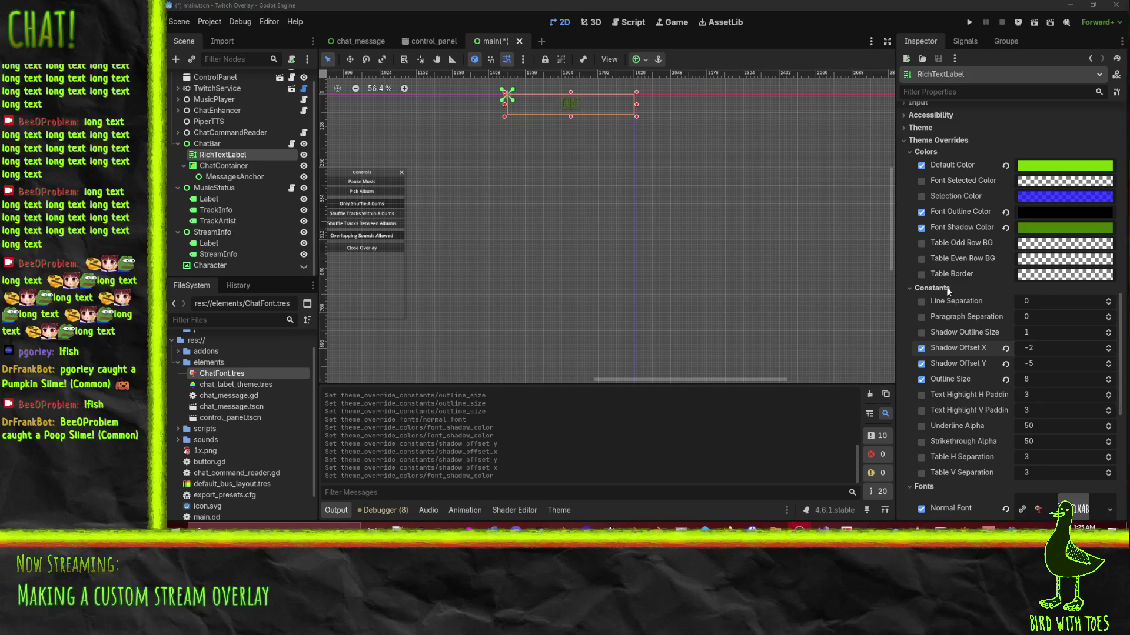
Deepen the font shadow colour to a darker green.
mouse_move(1057, 232)
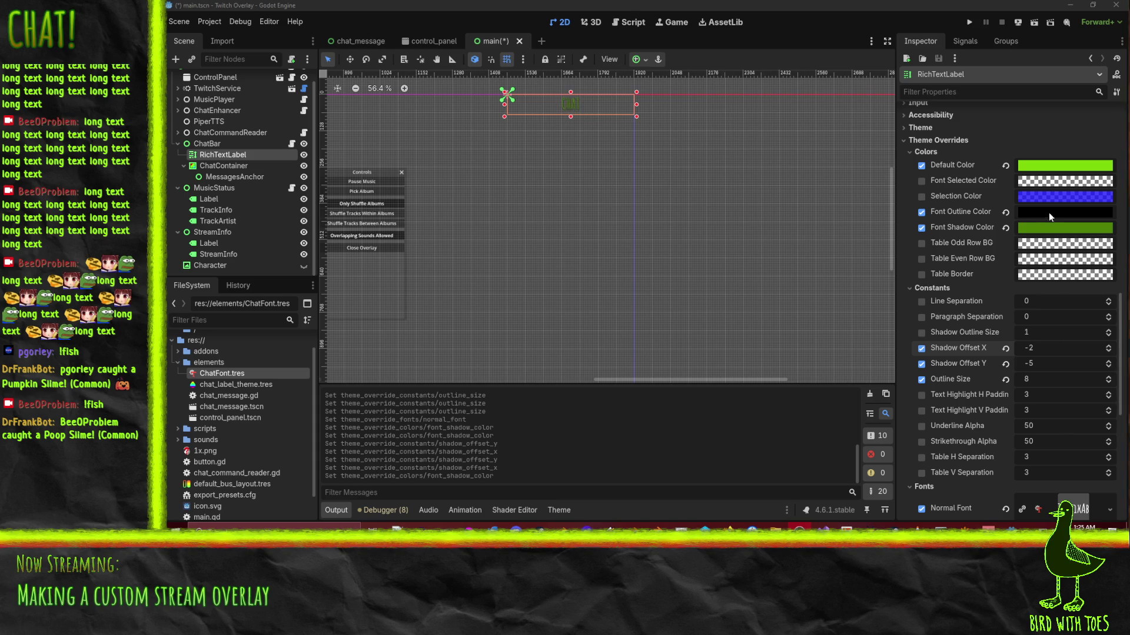
left_click(1048, 229)
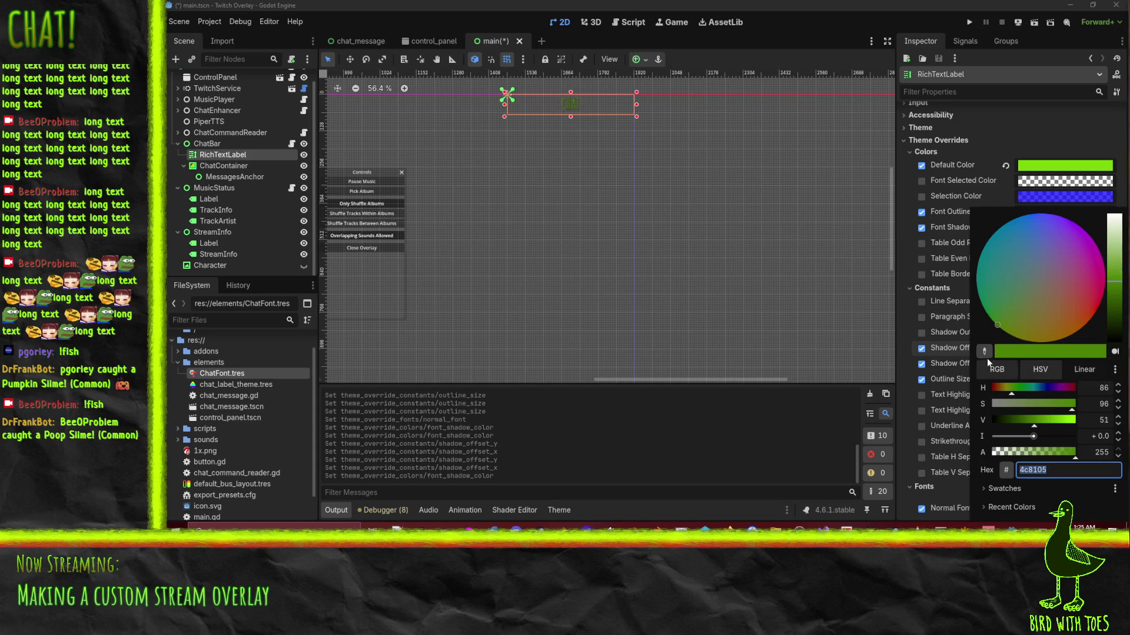
left_click(1101, 316)
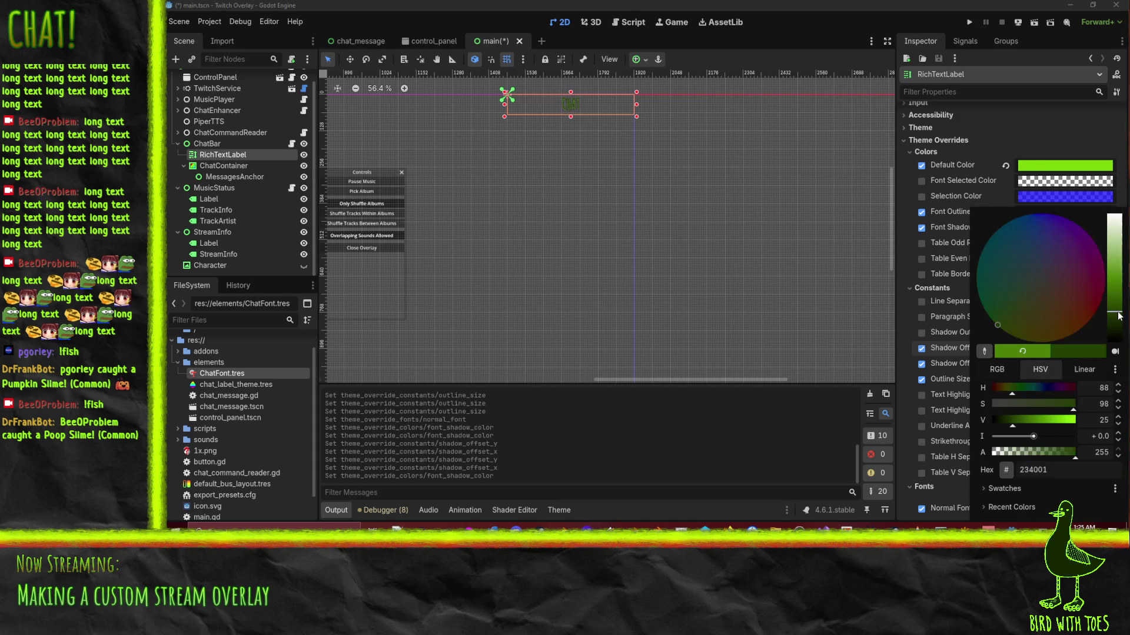
left_click(908, 420)
Set Font Outline Color to a semi-transparent green, 4c8205a4.
left_click(1054, 217)
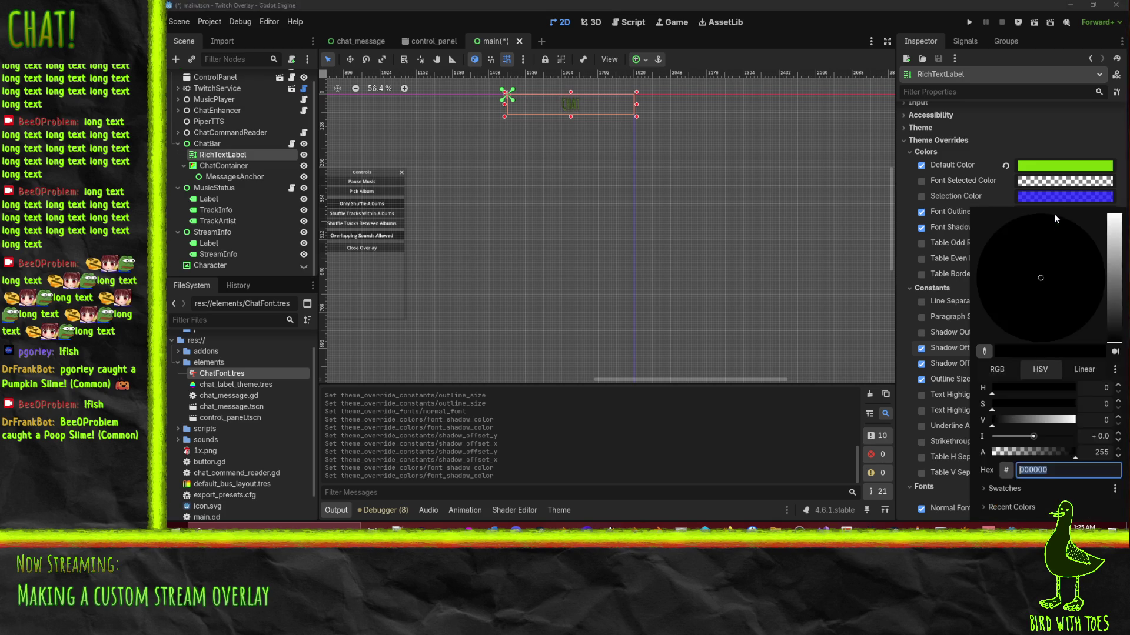
left_click_drag(1008, 419, 1100, 421)
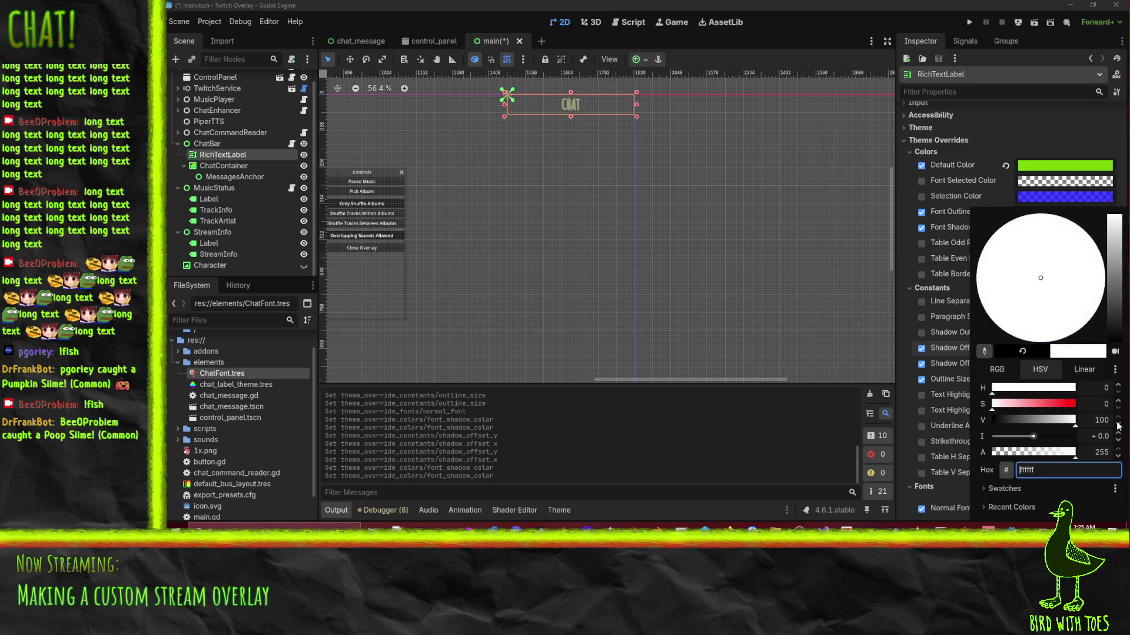
left_click(984, 351)
left_click(1041, 170)
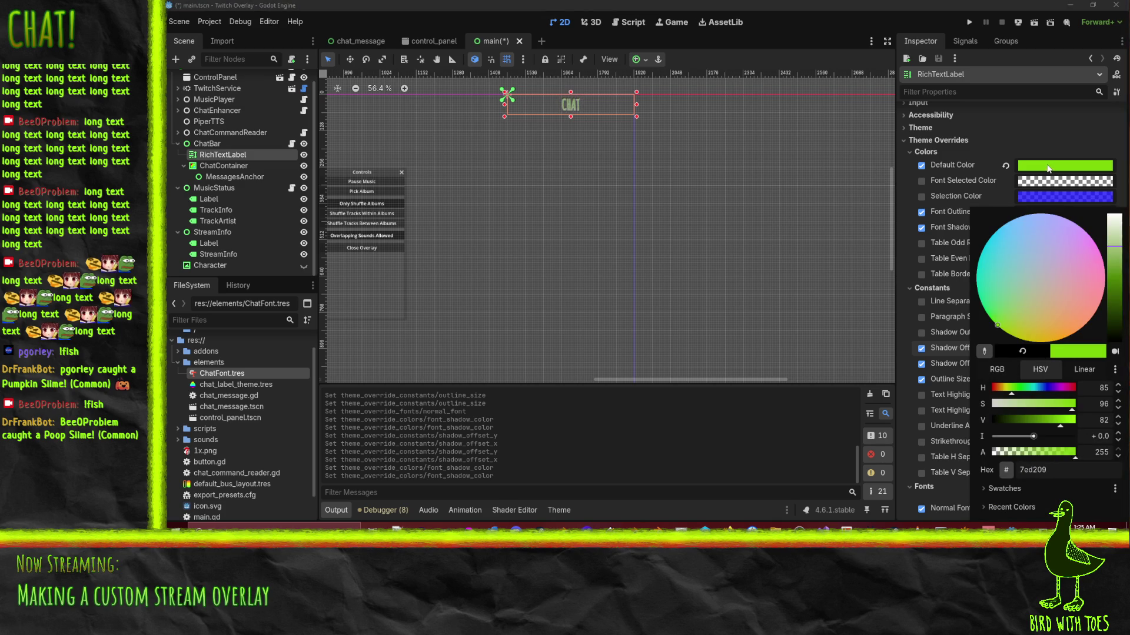
left_click_drag(1119, 259, 1119, 286)
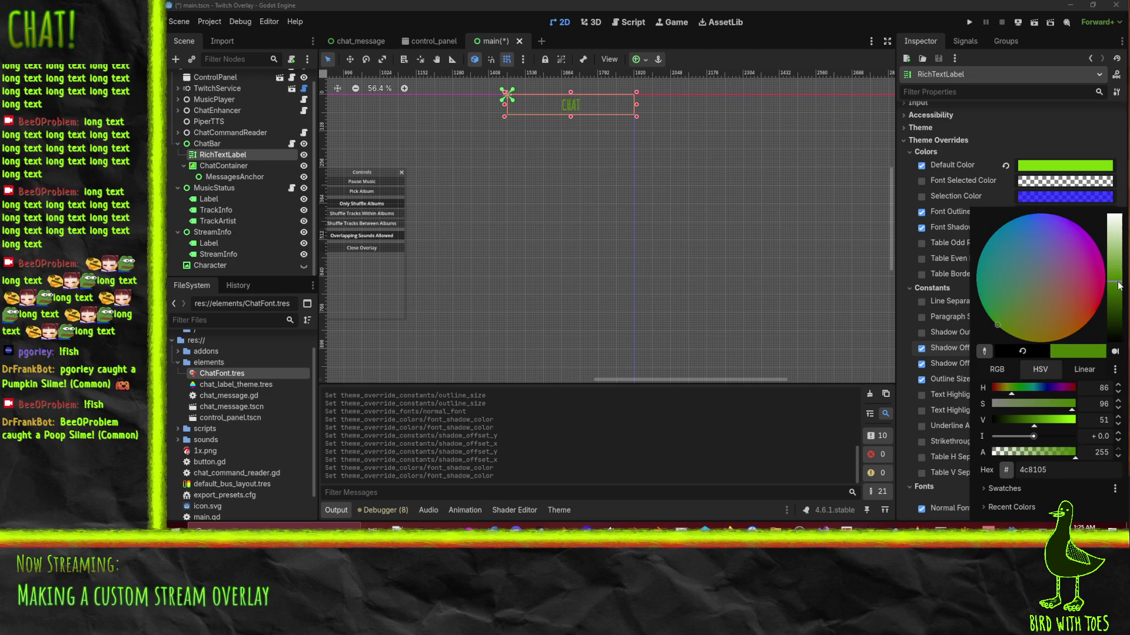
left_click_drag(1040, 454, 1046, 453)
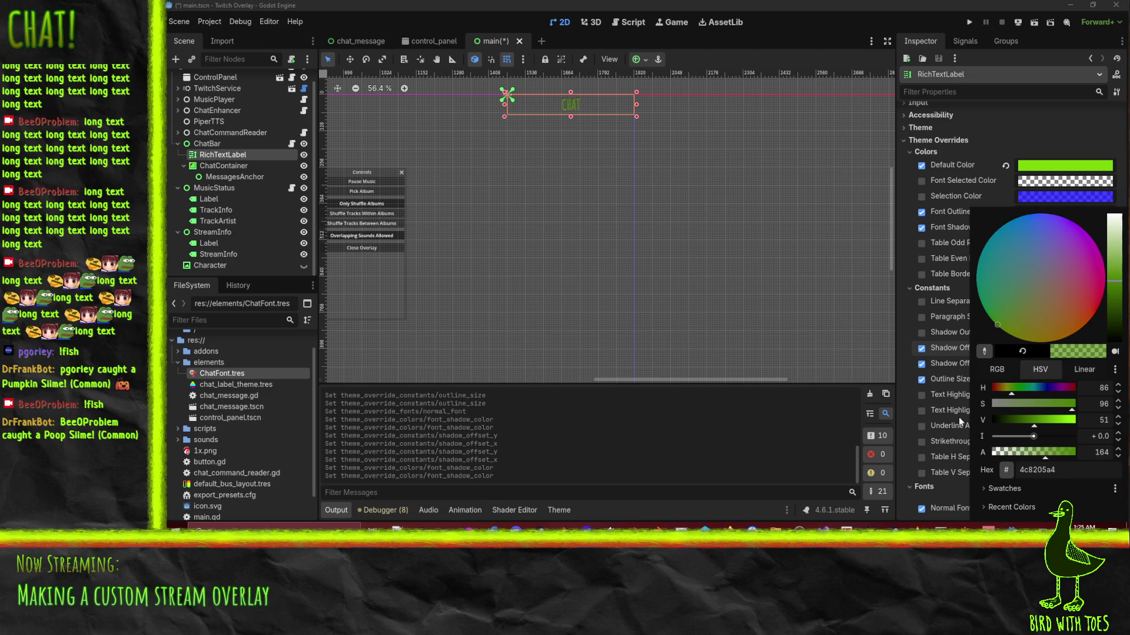
left_click(900, 348)
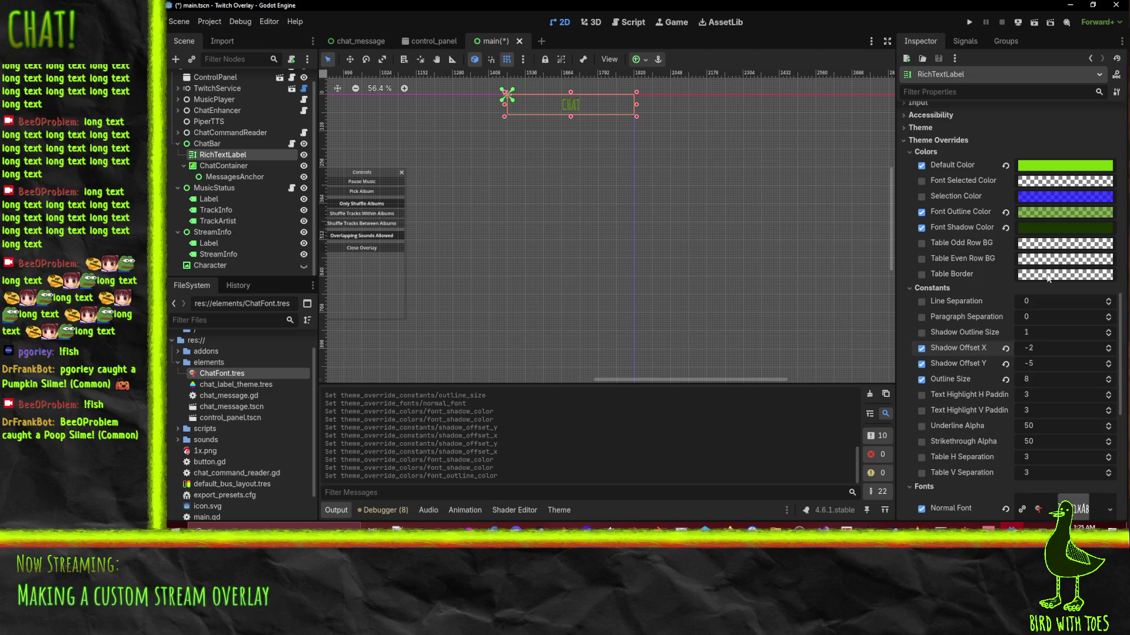
Make the font shadow a translucent dark green, 182e0172.
left_click(1065, 227)
left_click(1028, 453)
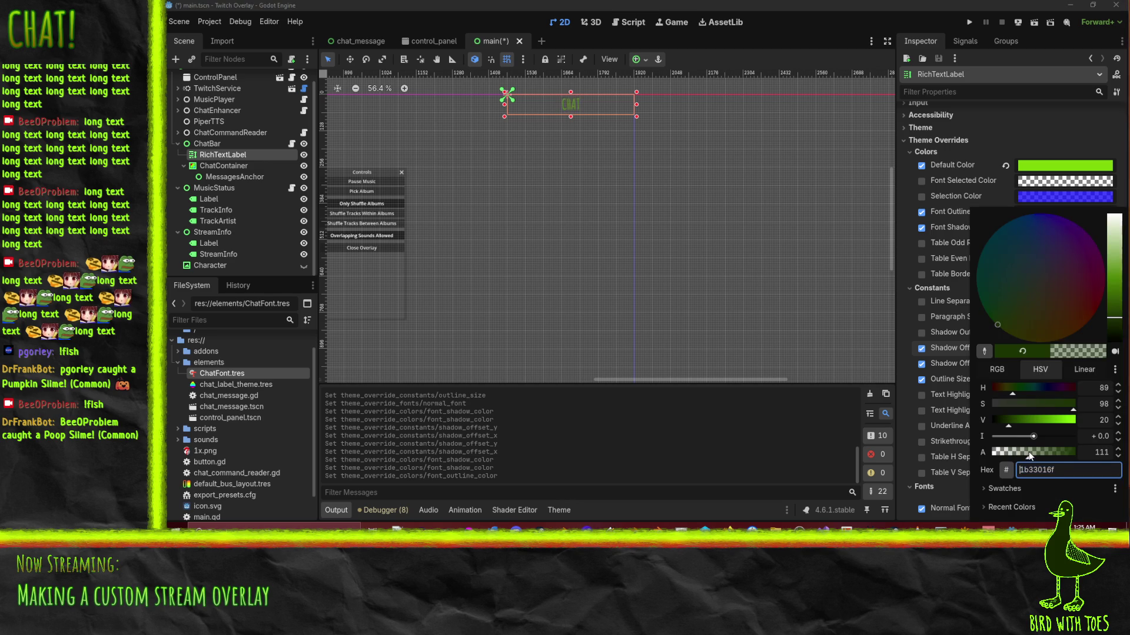
left_click(1007, 419)
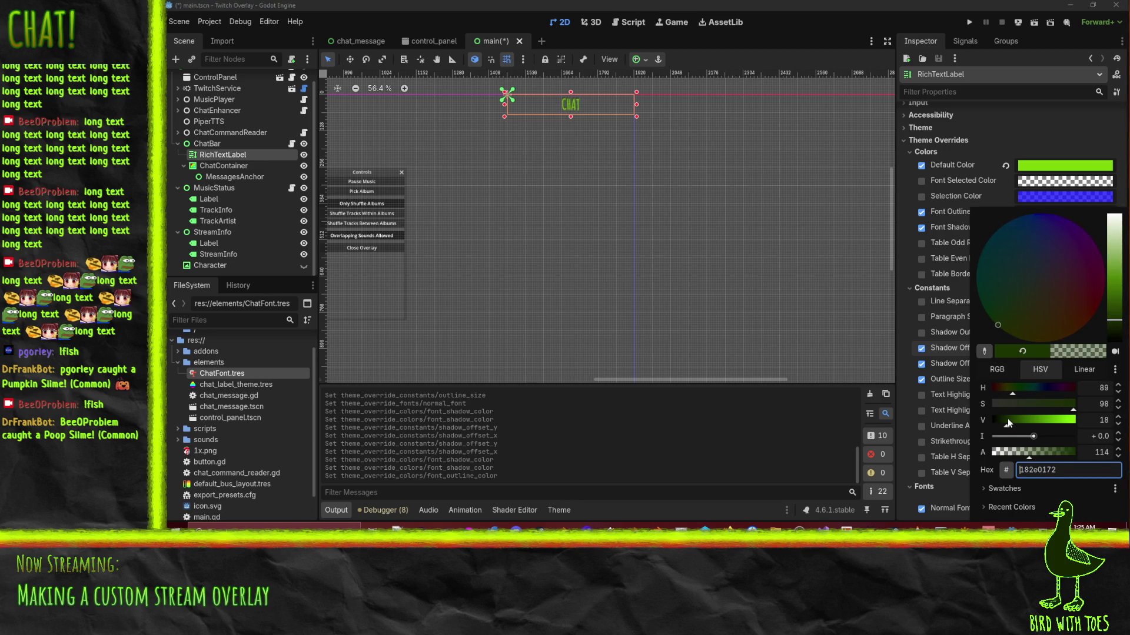
left_click(905, 373)
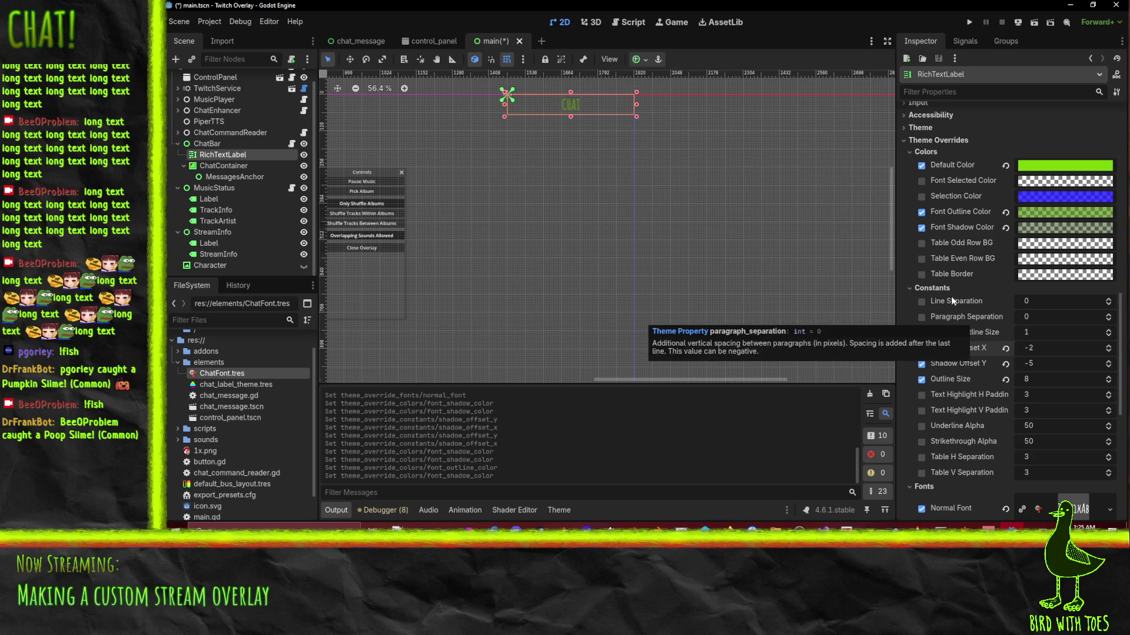
scroll(922, 329, "down", 4)
scroll(922, 328, "down", 6)
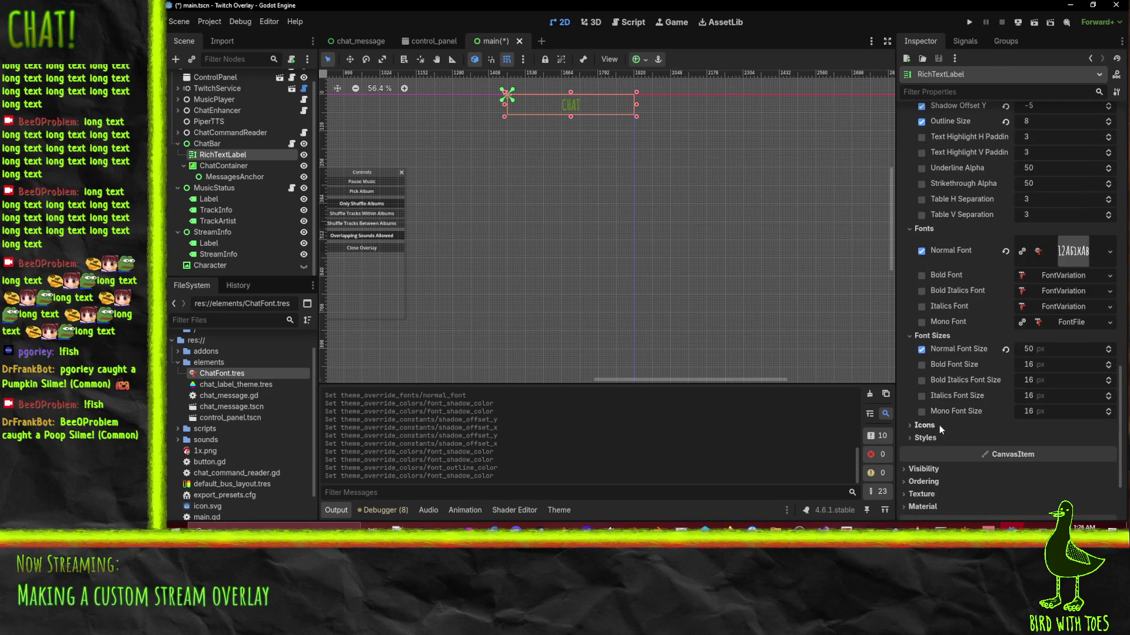
Raise the CHAT title's Normal Font Size override from 50 to 64 px.
left_click(925, 436)
left_click(925, 435)
mouse_move(1036, 349)
left_mouse_down()
mouse_move(1073, 349)
mouse_move(1060, 349)
left_mouse_up()
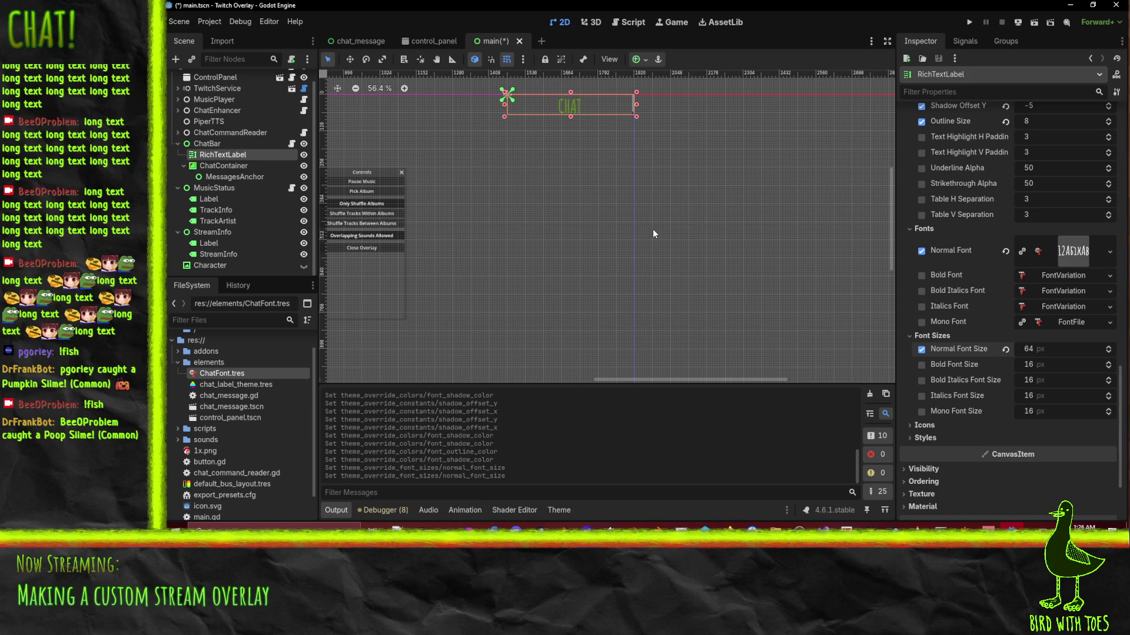
scroll(1025, 337, "up", 3)
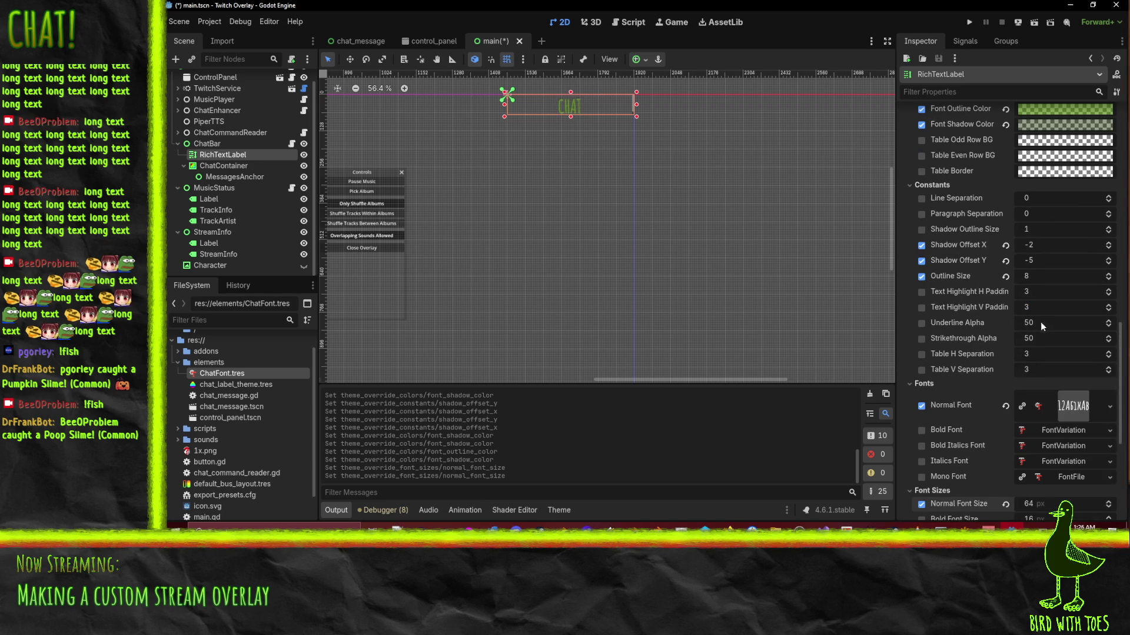
scroll(1039, 318, "up", 8)
scroll(1037, 313, "up", 7)
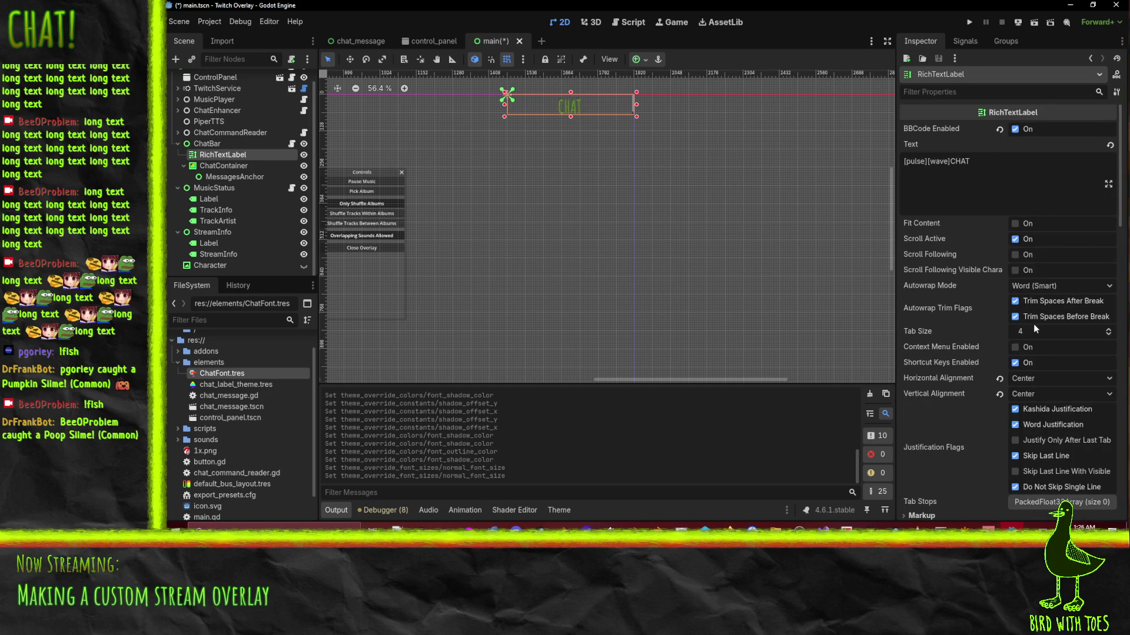
Keep the title horizontally centred and set its vertical alignment to Top.
left_click(1039, 380)
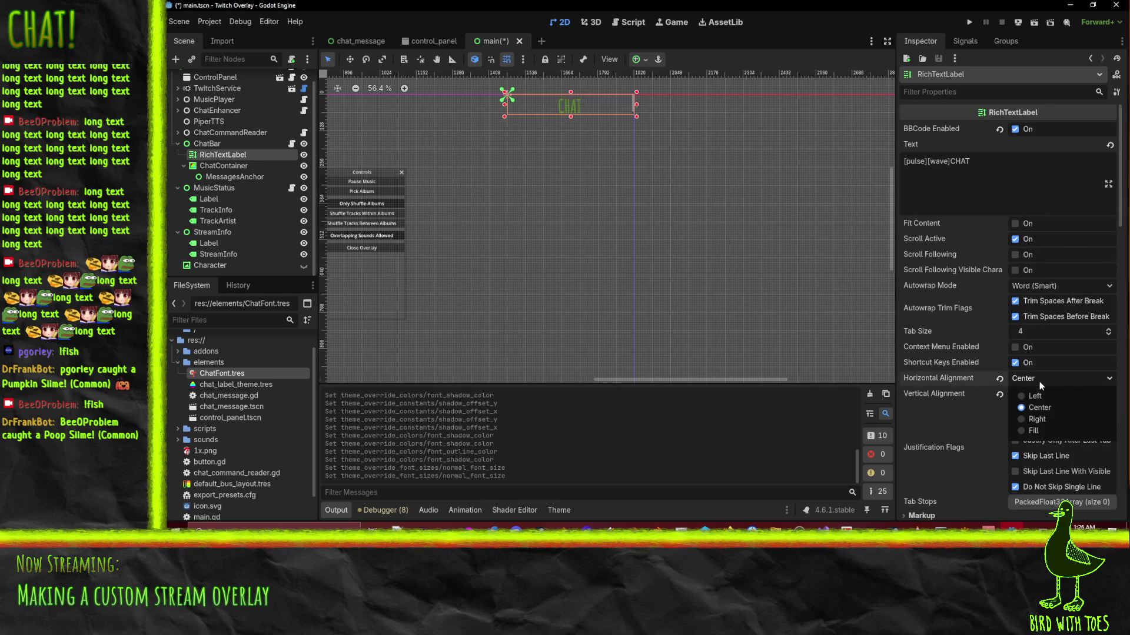
left_click(1039, 407)
left_click(1030, 398)
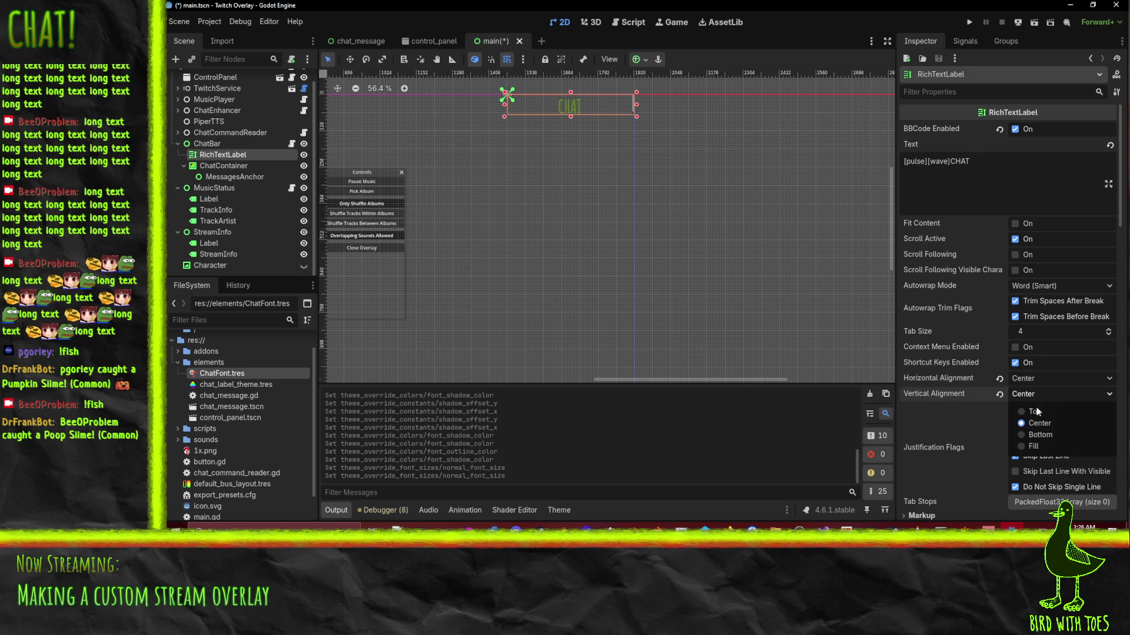
left_click(1036, 408)
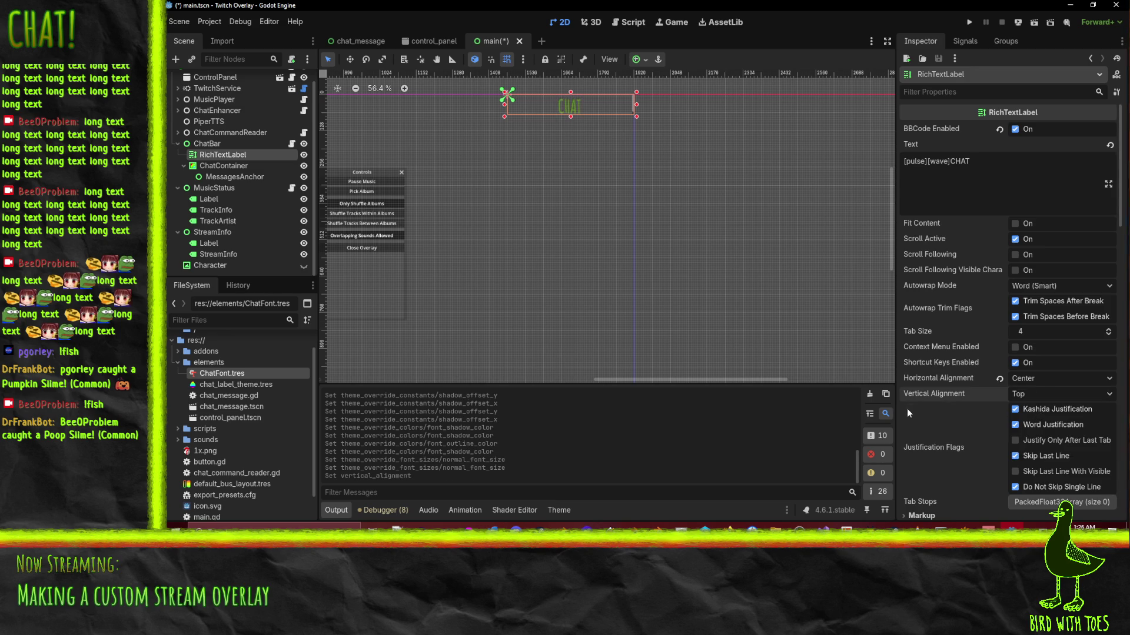
Try Fit Content on and off, leaving it off, and save main.tscn.
left_click(1015, 223)
left_click(1015, 224)
left_click(1015, 224)
left_click(1015, 223)
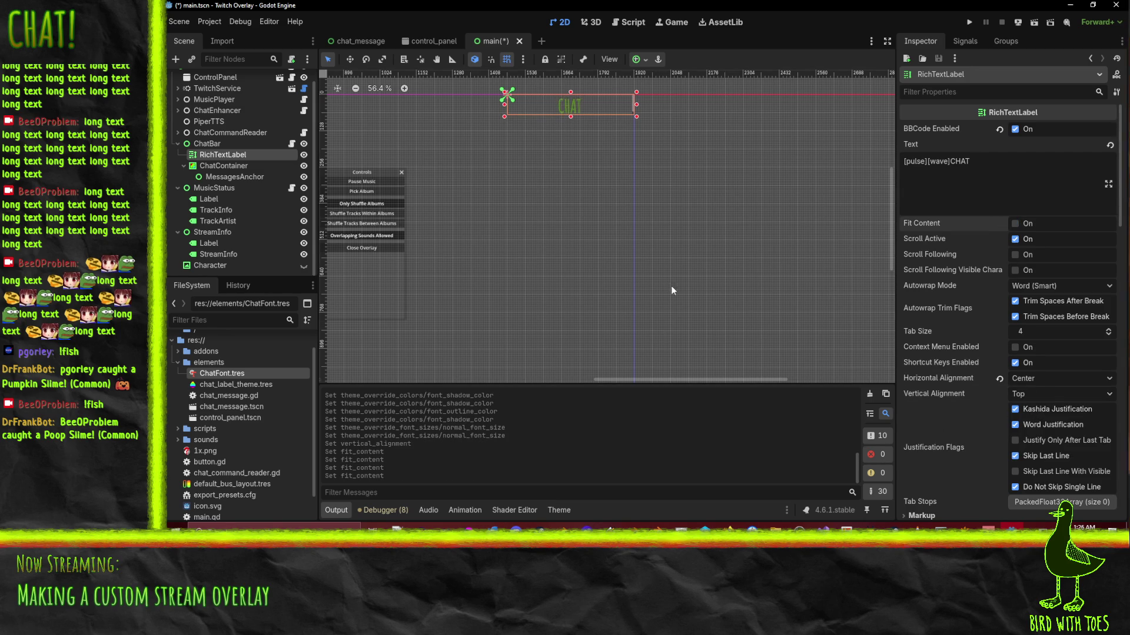
key("ctrl+s")
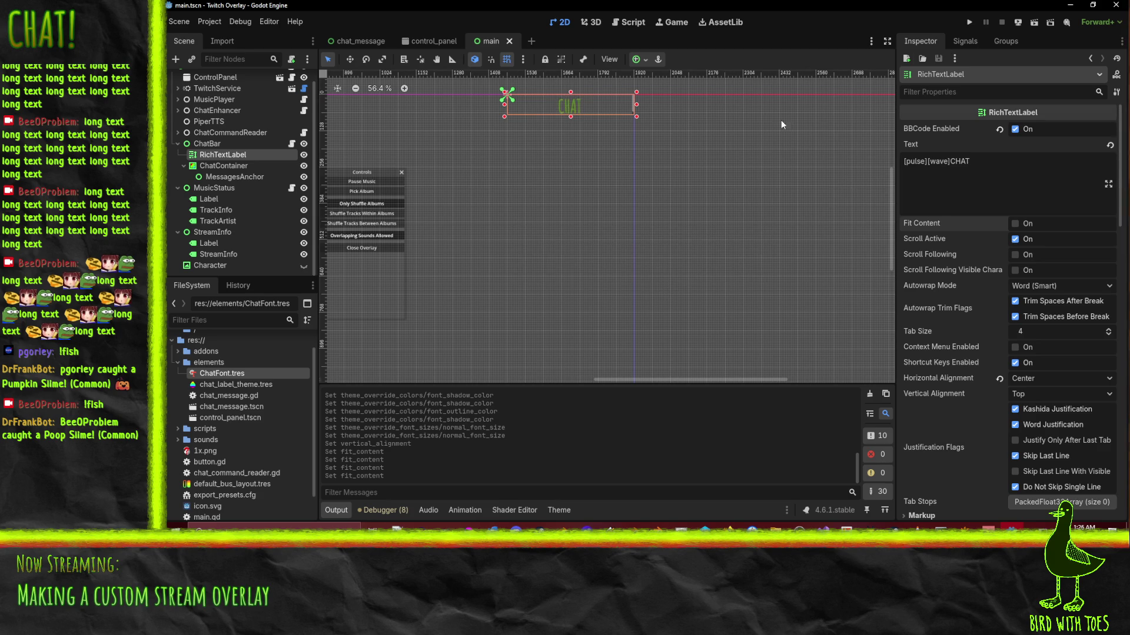
Test-run the overlay project to check the CHAT title, then stop it.
left_click(969, 22)
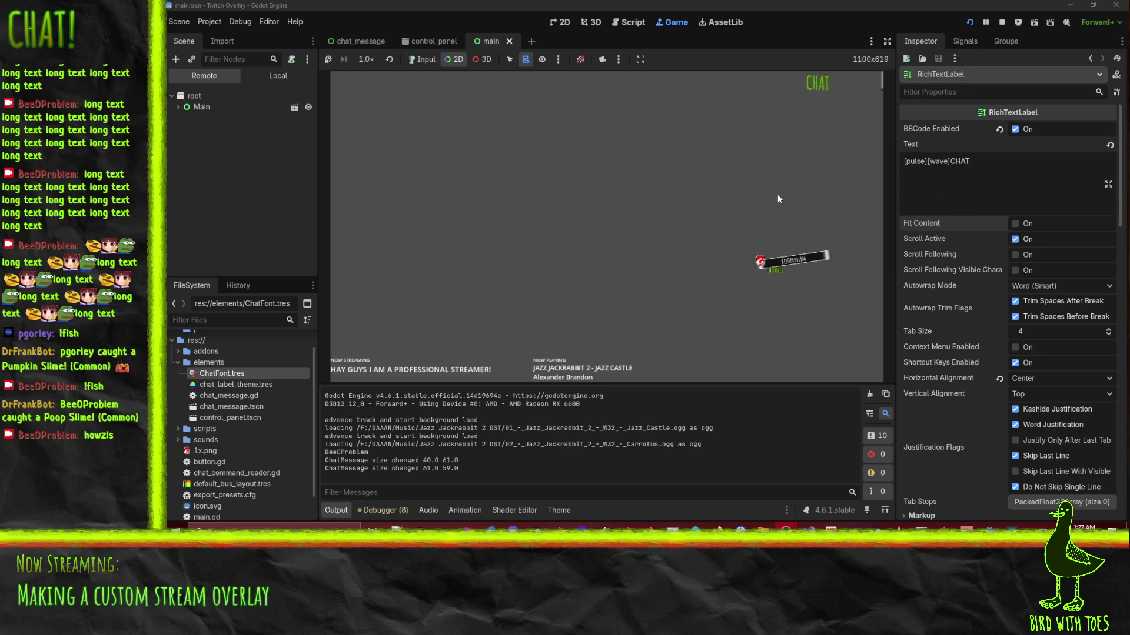
left_click(1001, 22)
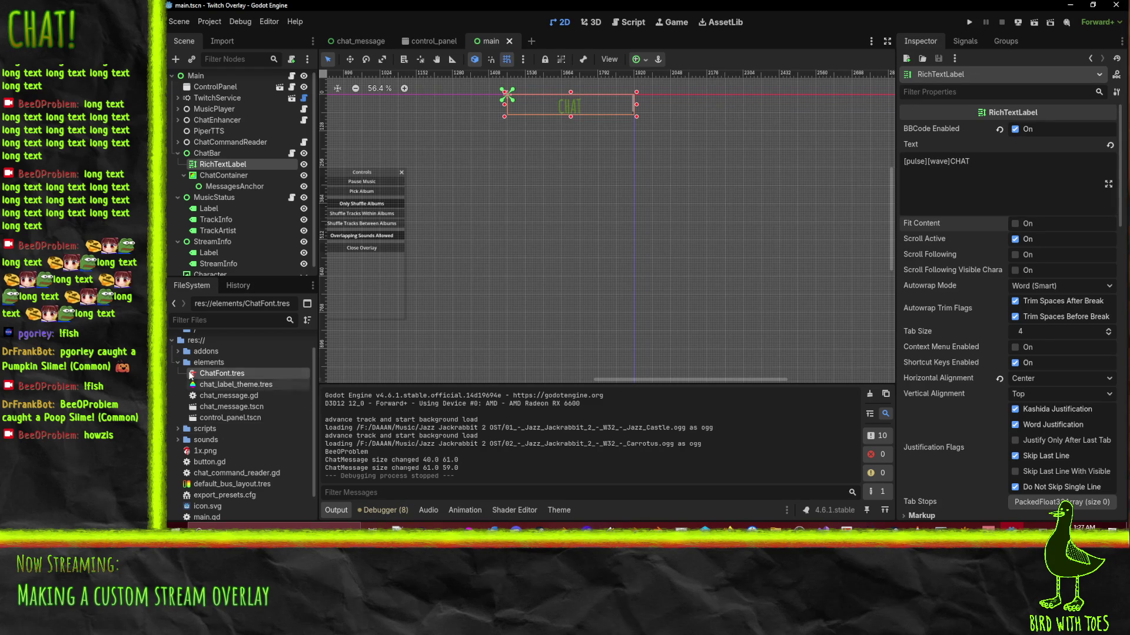
Start a new FontFile resource in the elements folder, then cancel saving it.
right_click(203, 362)
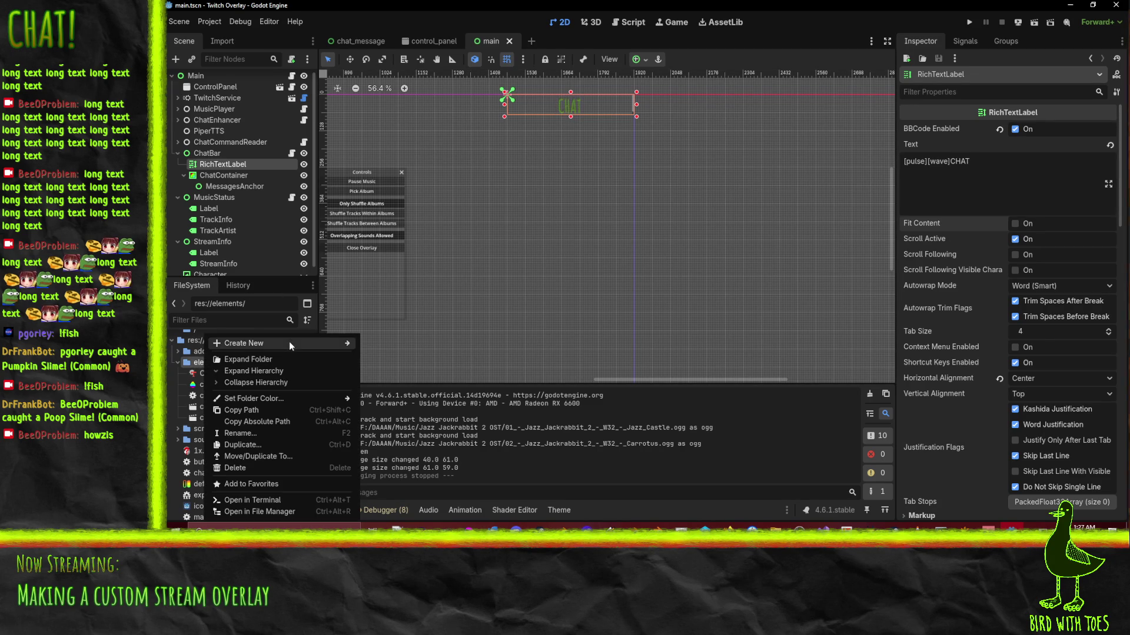
mouse_move(288, 341)
left_click(404, 378)
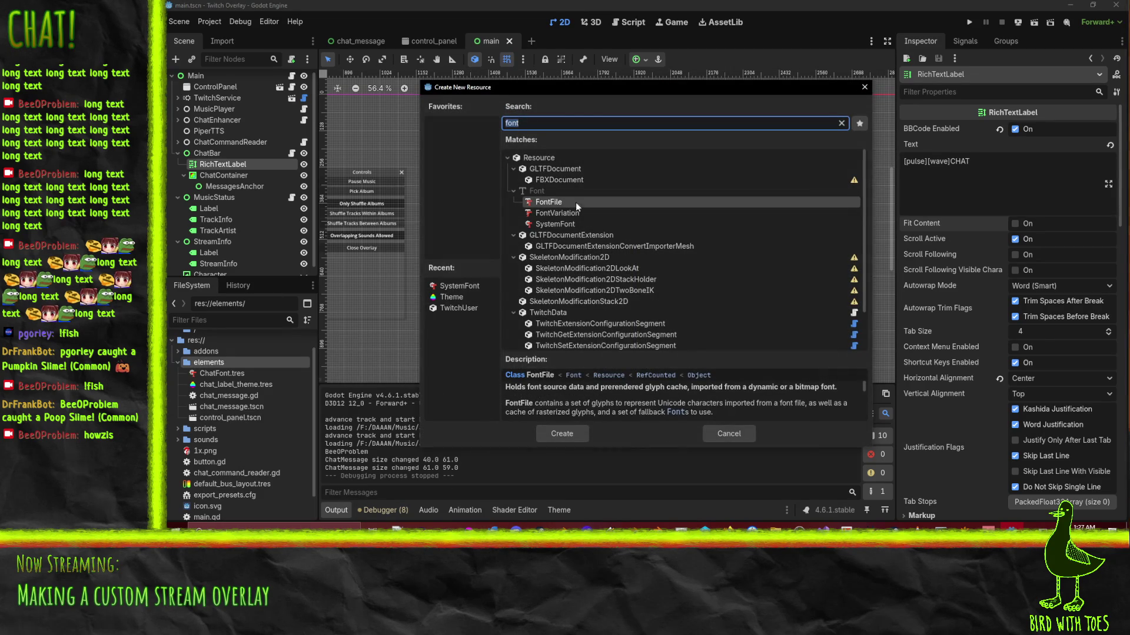
double_click(552, 203)
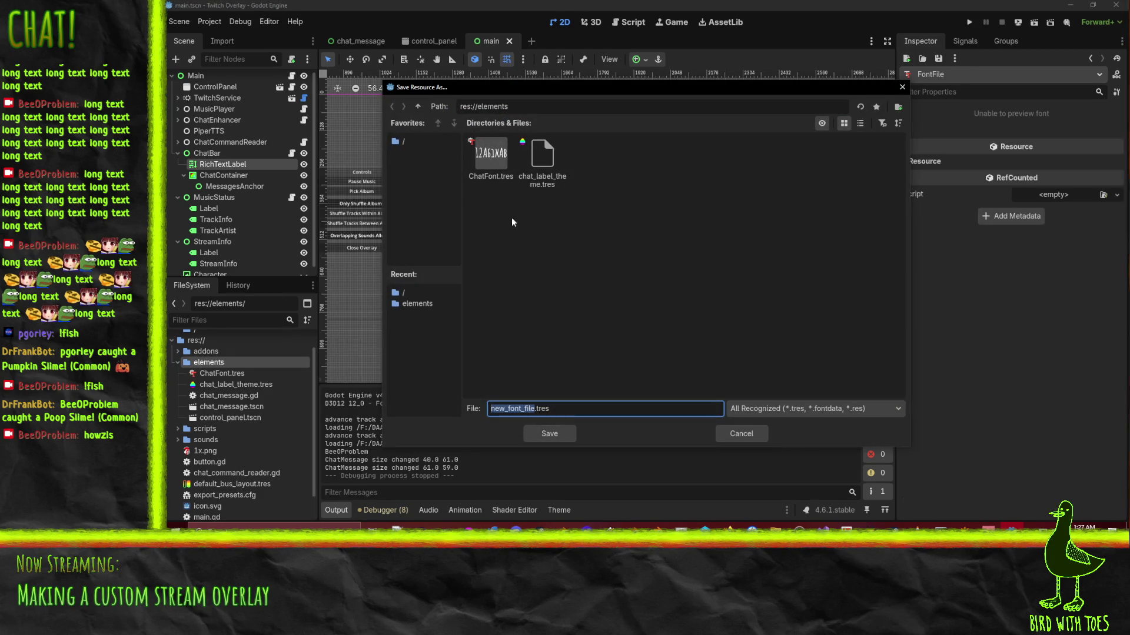
left_click(728, 433)
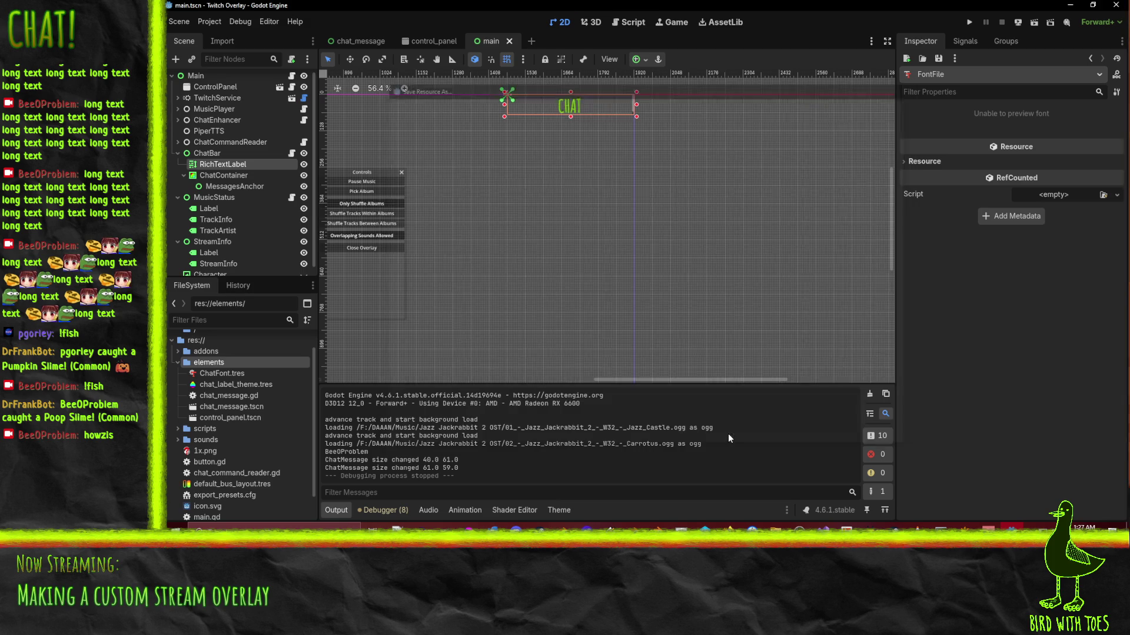
Open and dismiss the canvas context menu, then scroll the 2D view.
right_click(533, 264)
left_click(650, 177)
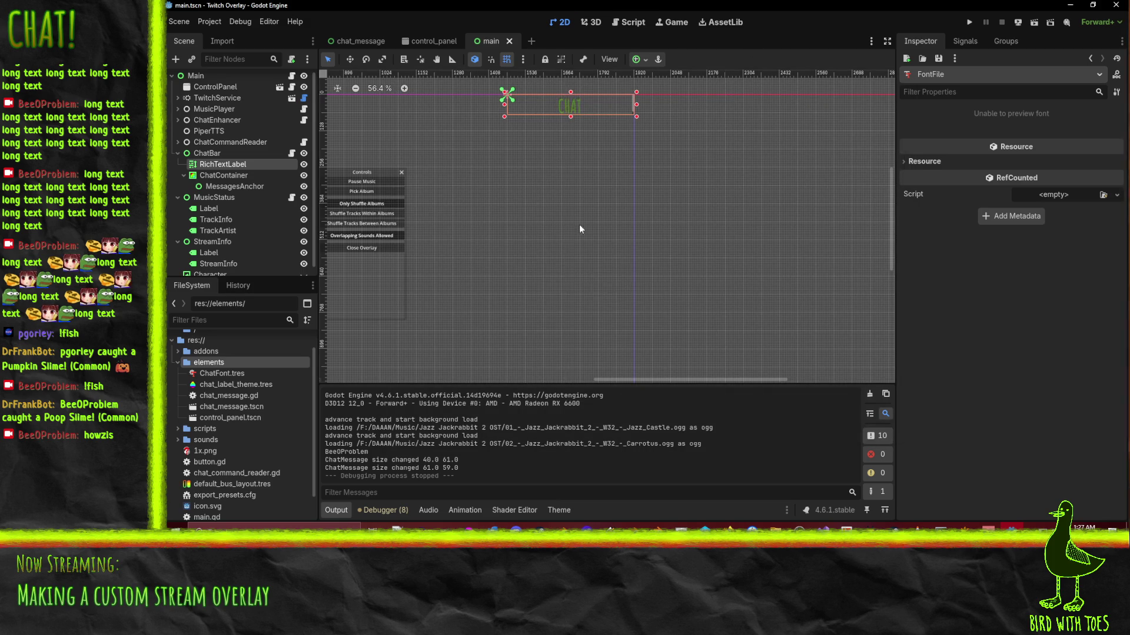
scroll(649, 177, "left", 5)
scroll(585, 168, "down", 2)
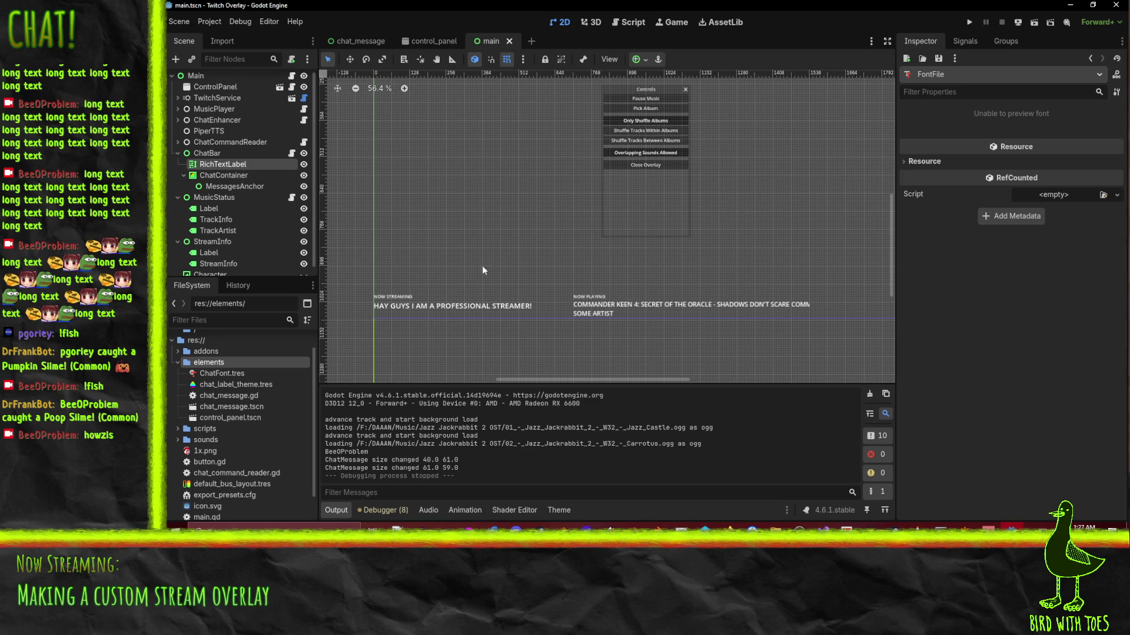
Pan and scroll around the overlay layout, then switch to the chat_message scene.
left_click_drag(531, 256, 439, 345)
scroll(439, 345, "right", 2)
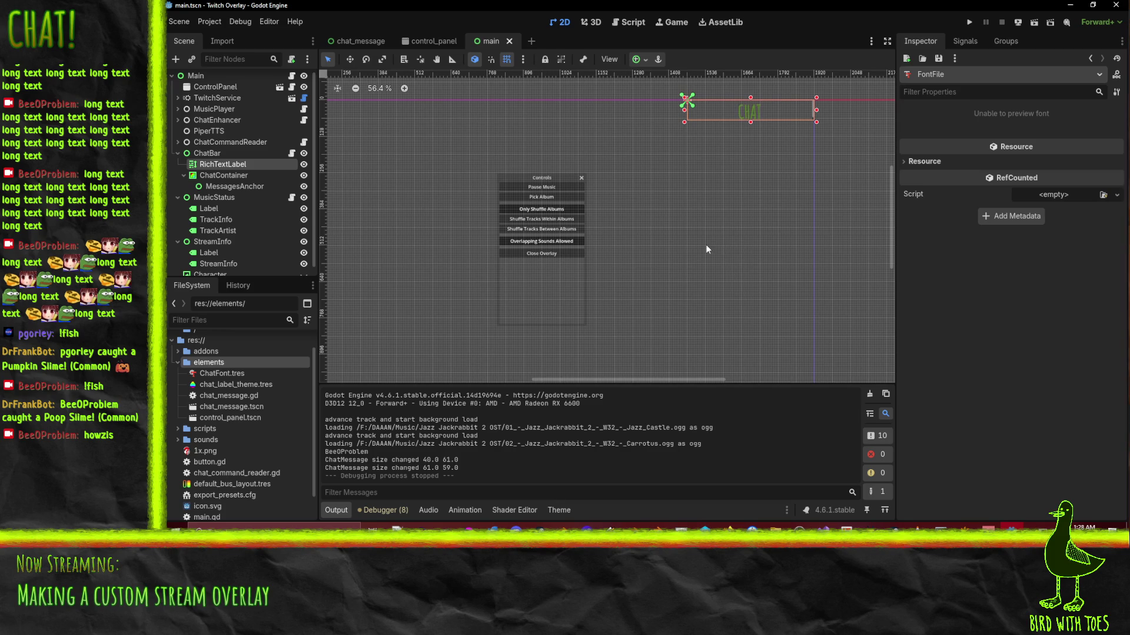
scroll(705, 246, "down", 3)
scroll(491, 238, "down", 2)
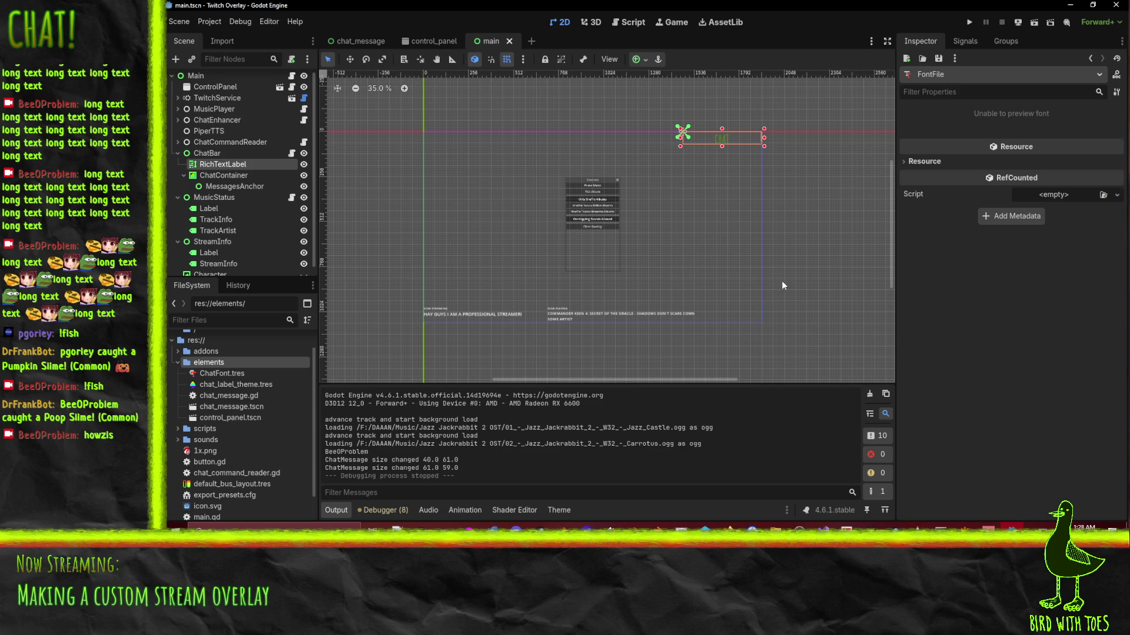
scroll(716, 226, "up", 1)
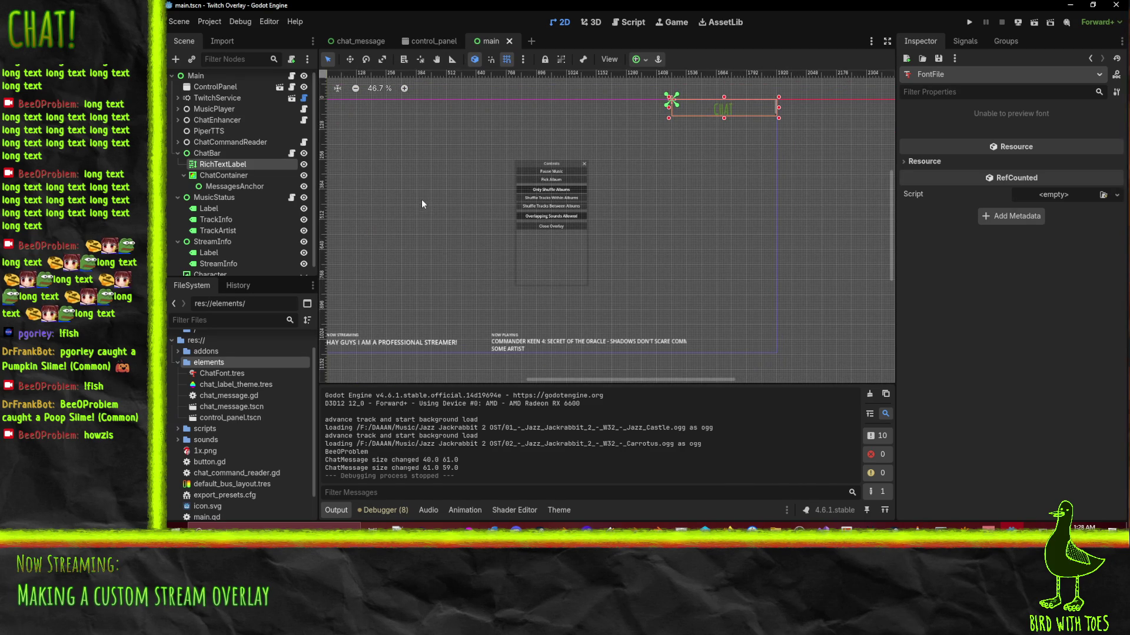
left_click_drag(418, 194, 497, 196)
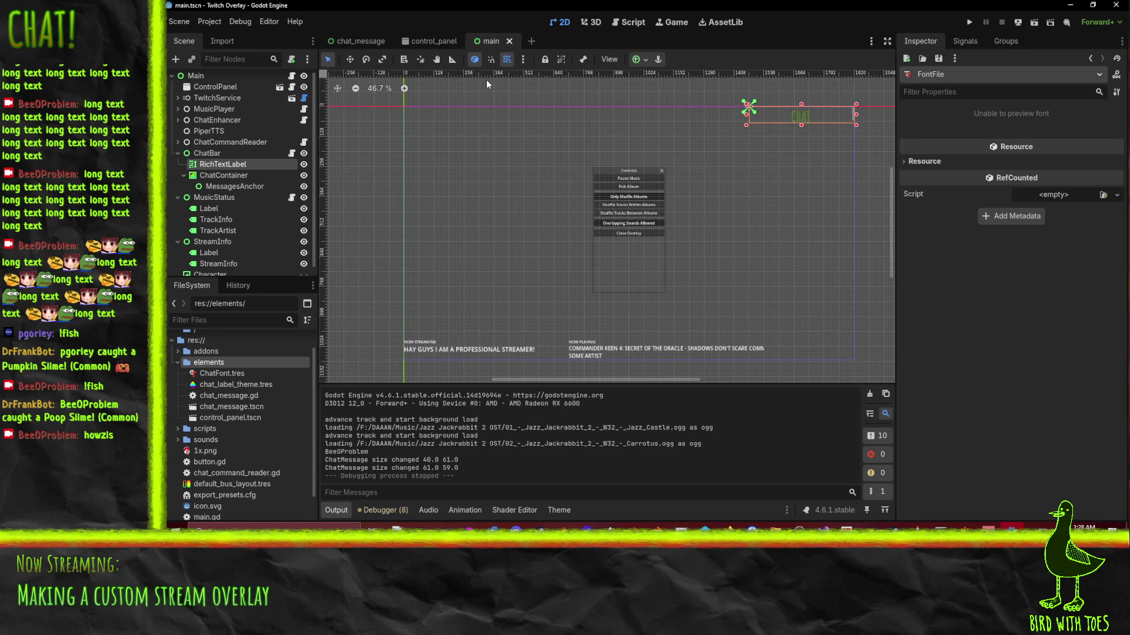
left_click(357, 41)
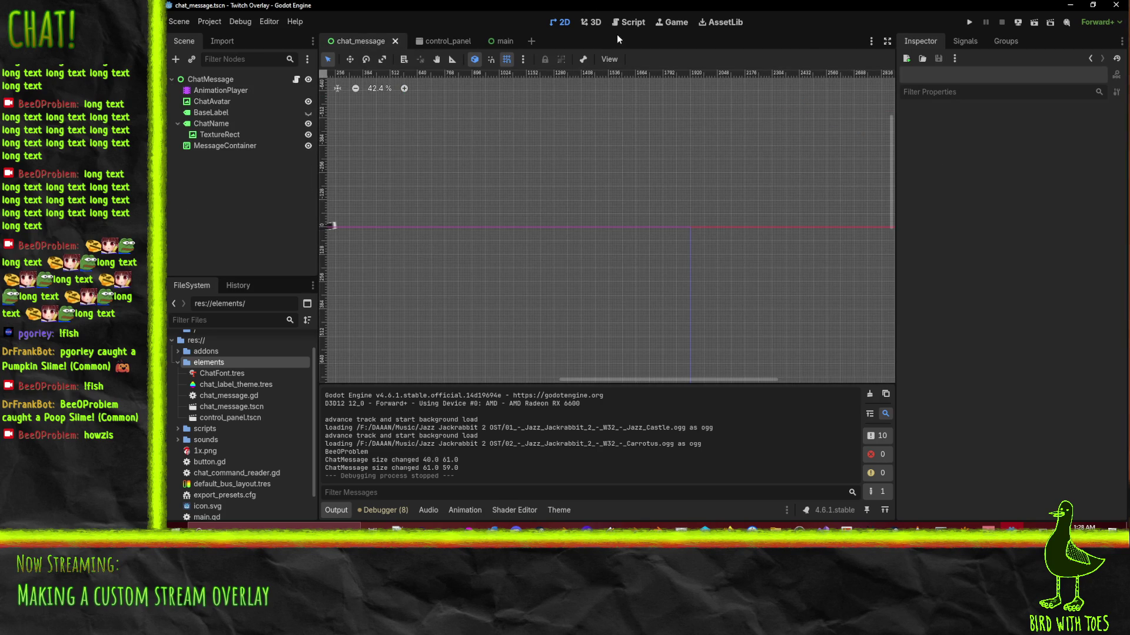
Open ChatMessage's chat_message.gd script and scroll through its code.
left_click(628, 22)
scroll(697, 289, "down", 2)
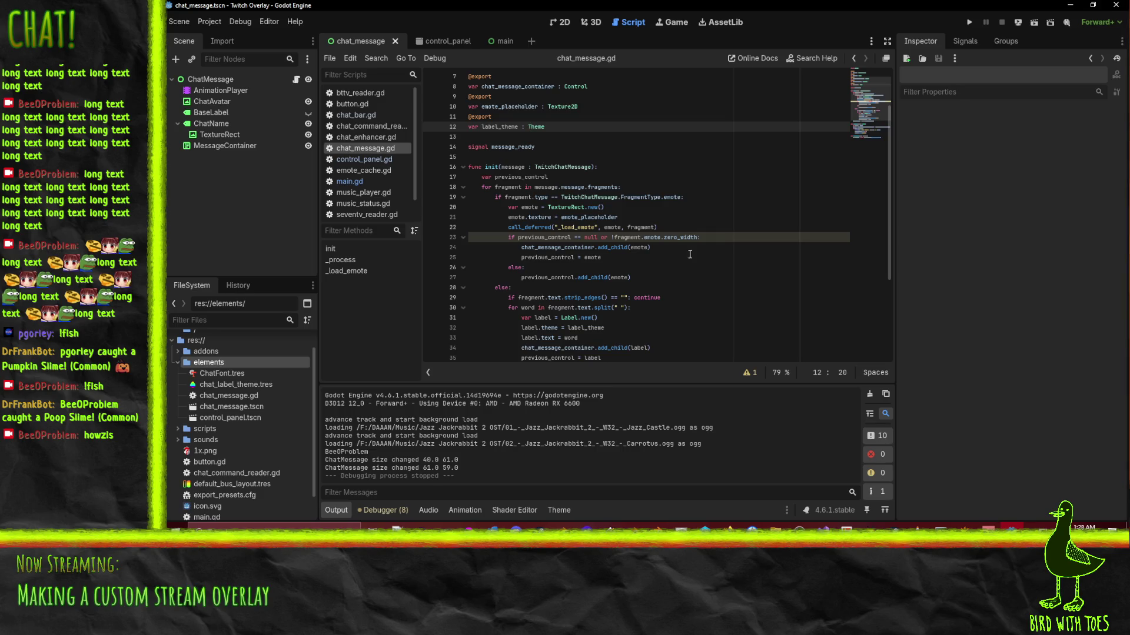
scroll(662, 274, "down", 3)
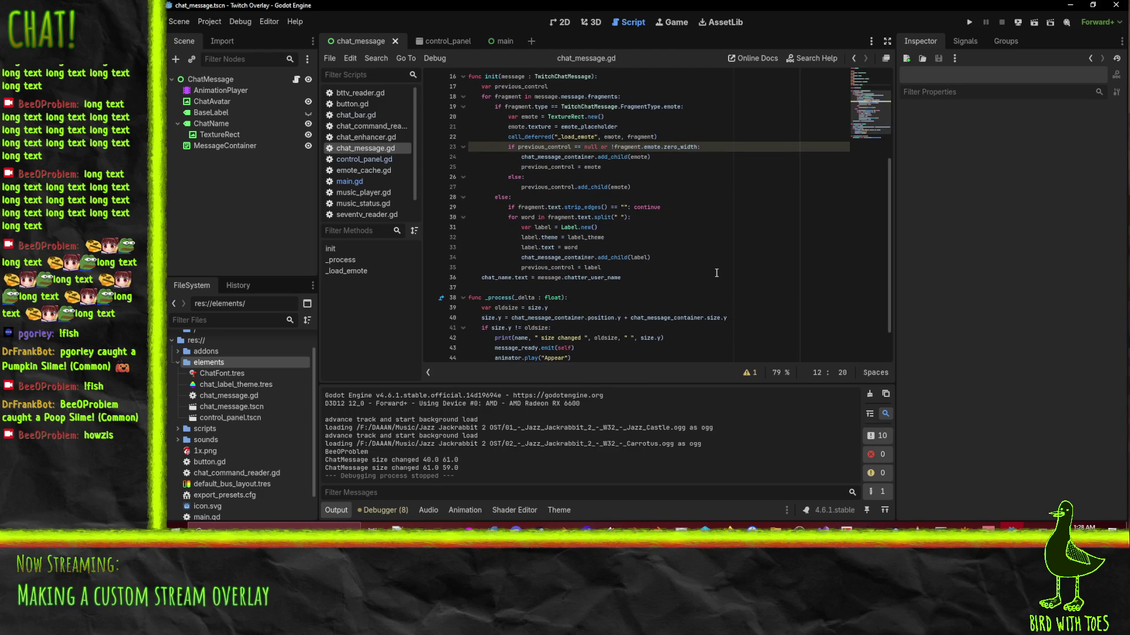
scroll(716, 273, "up", 1)
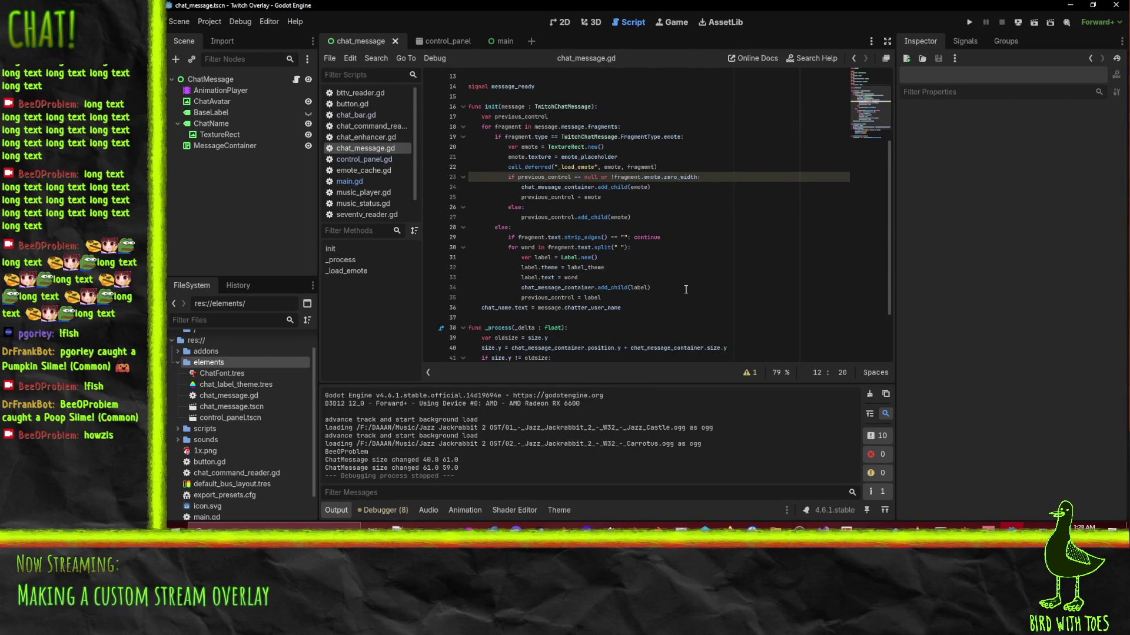
scroll(647, 259, "up", 1)
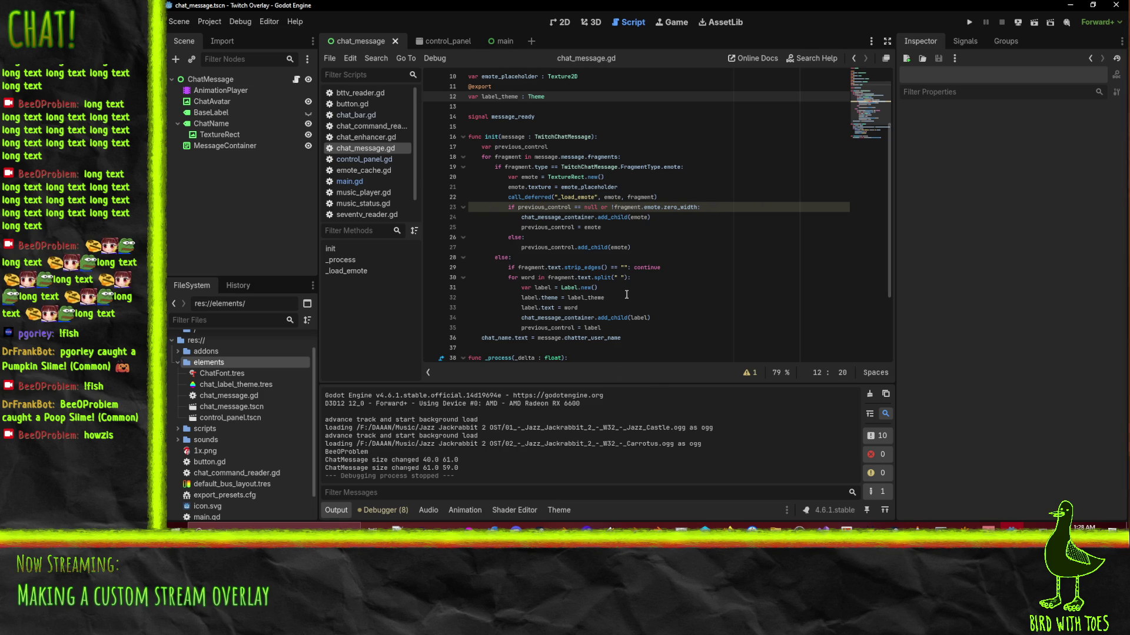
scroll(512, 126, "down", 1)
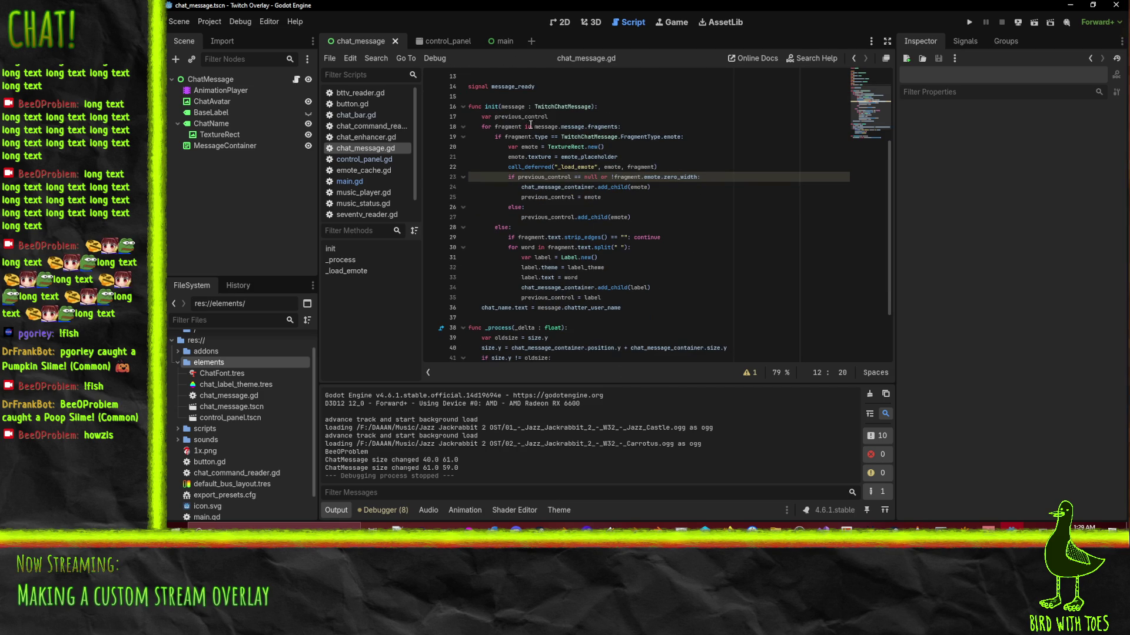
Highlight where message and chat_name are used in chat_message.gd.
double_click(521, 107)
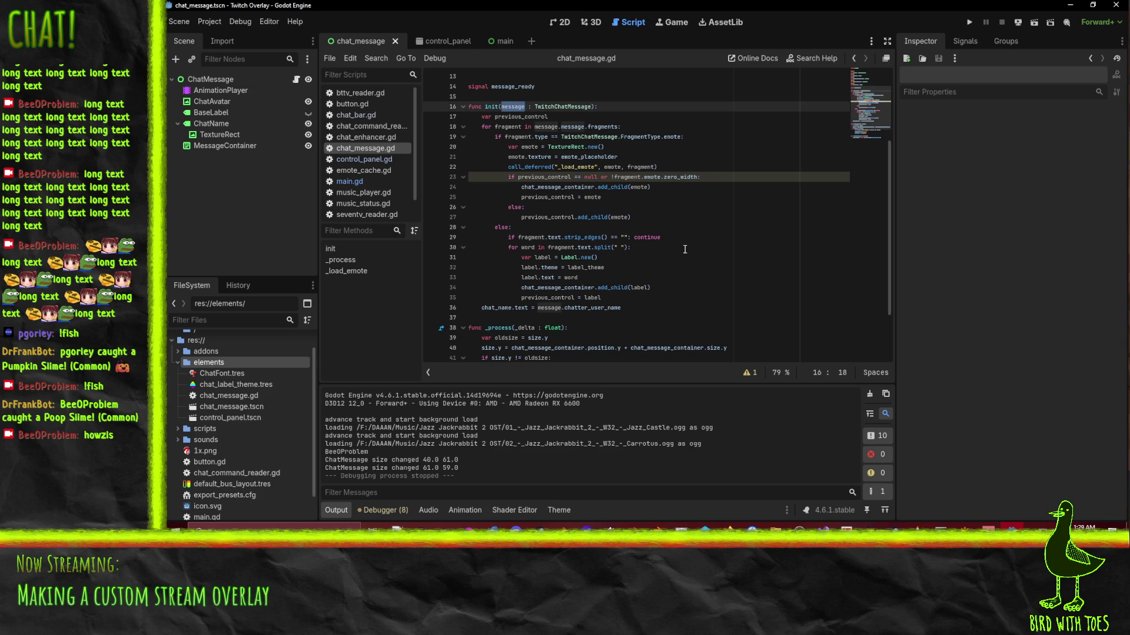
scroll(684, 249, "down", 2)
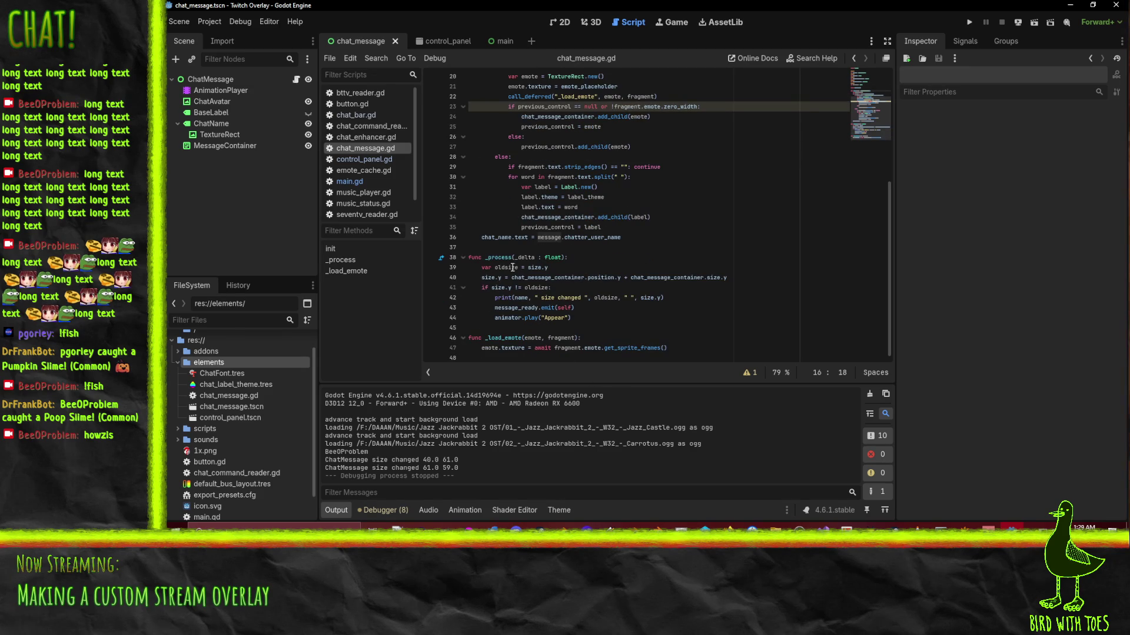
scroll(594, 269, "up", 6)
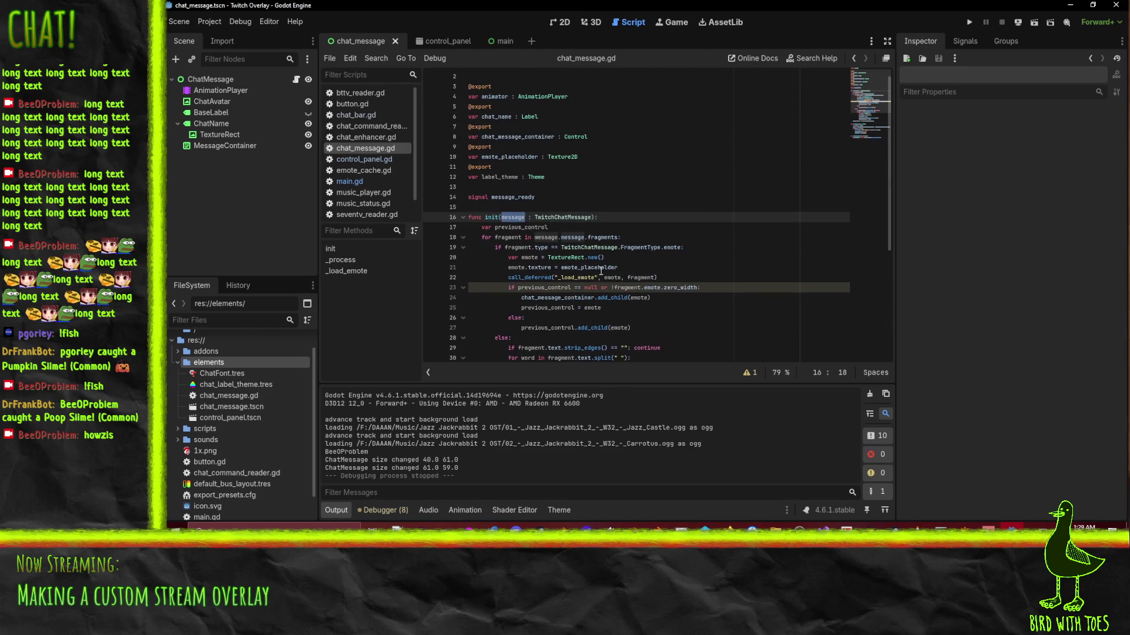
double_click(499, 122)
scroll(679, 224, "down", 2)
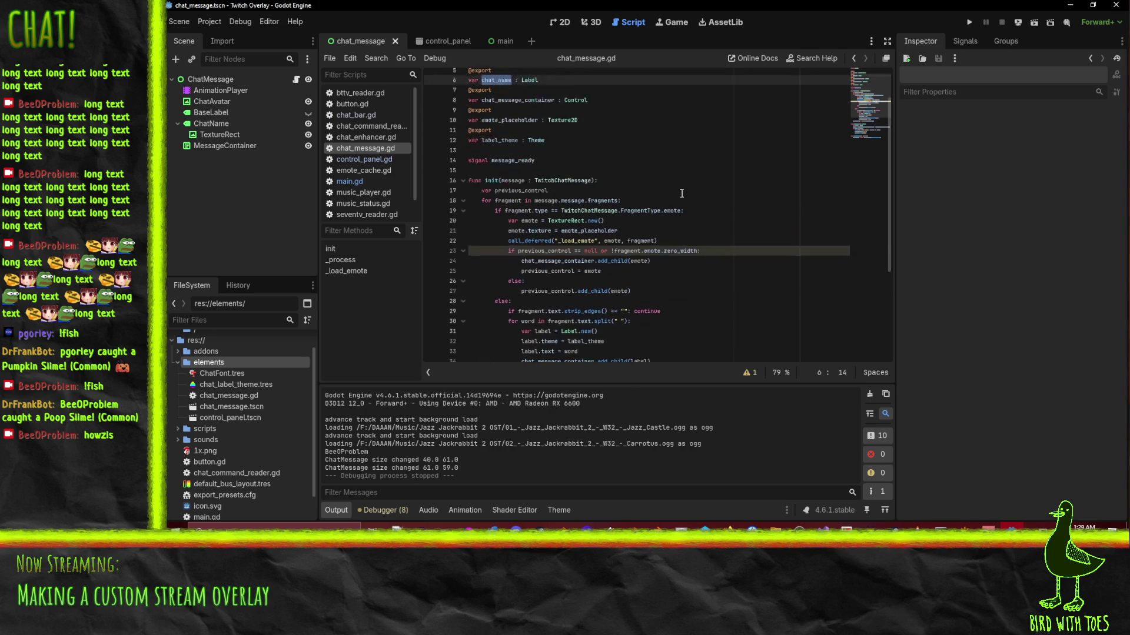
scroll(681, 193, "up", 2)
Find the chat_name assignment and start a 'message.chatter' line below it.
key("ctrl+f")
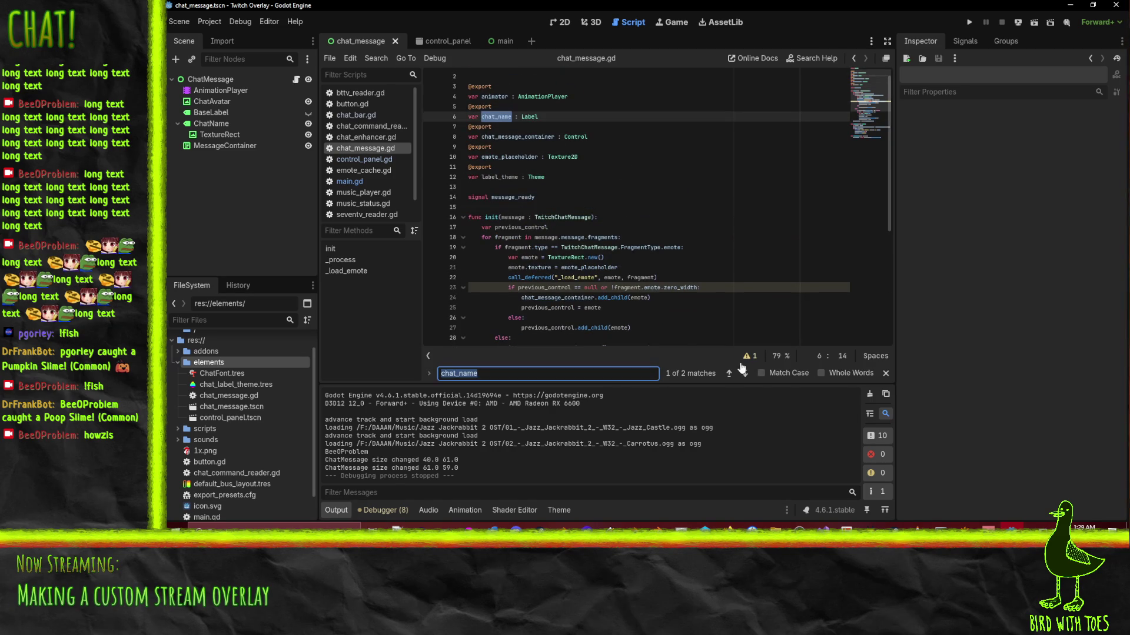
left_click(745, 373)
left_click(677, 218)
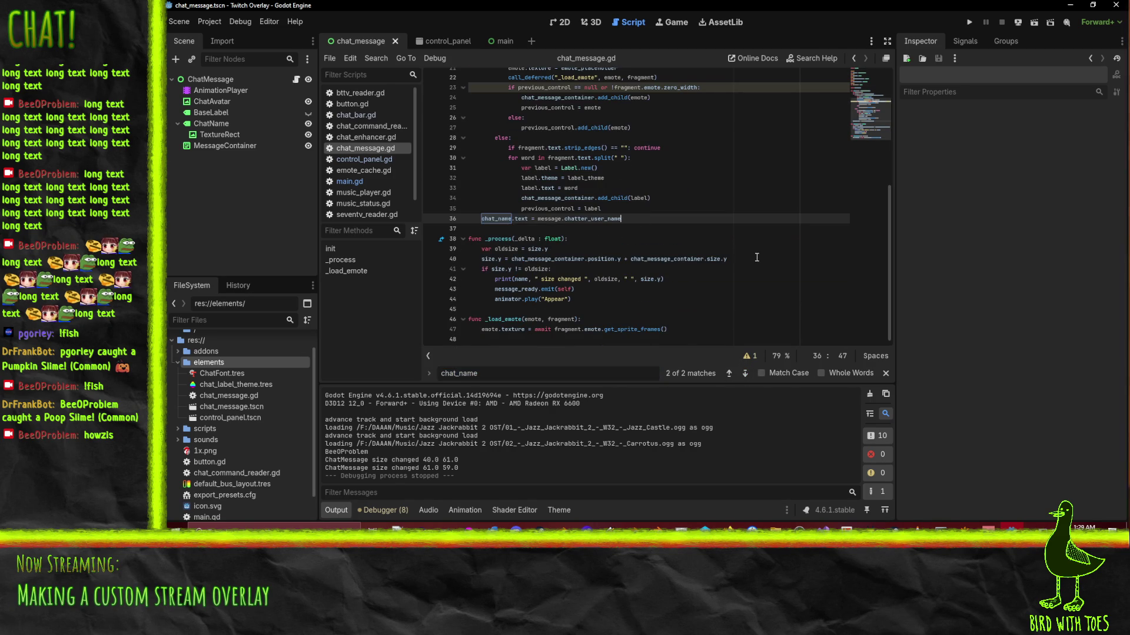
key("Home")
key("Return")
key("End")
key("Return")
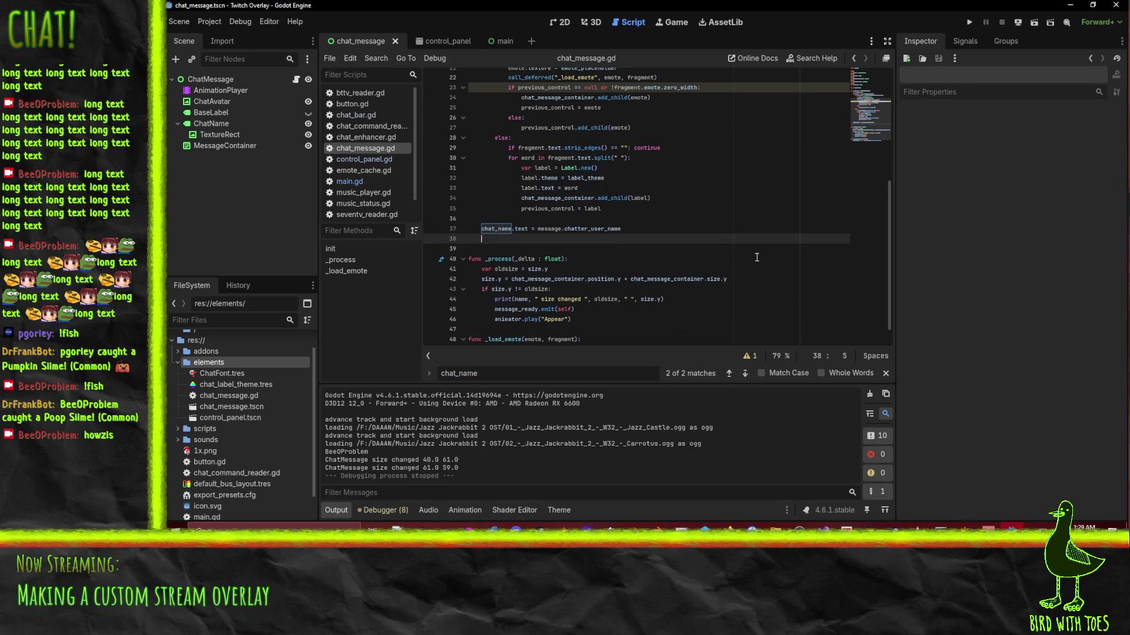
type("essage.chat")
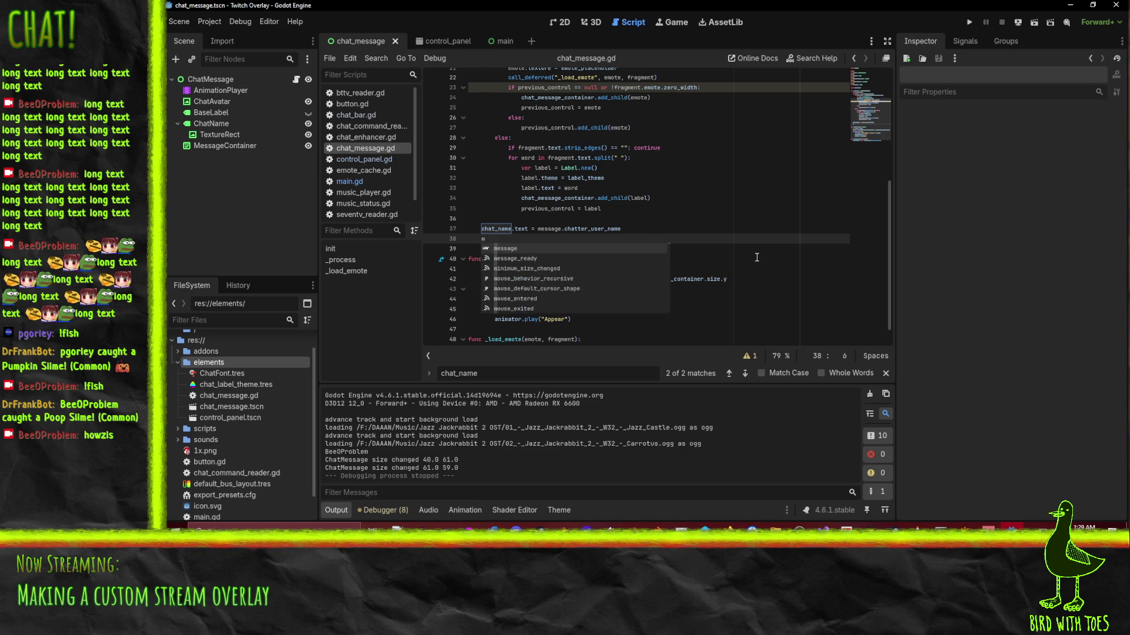
type("t")
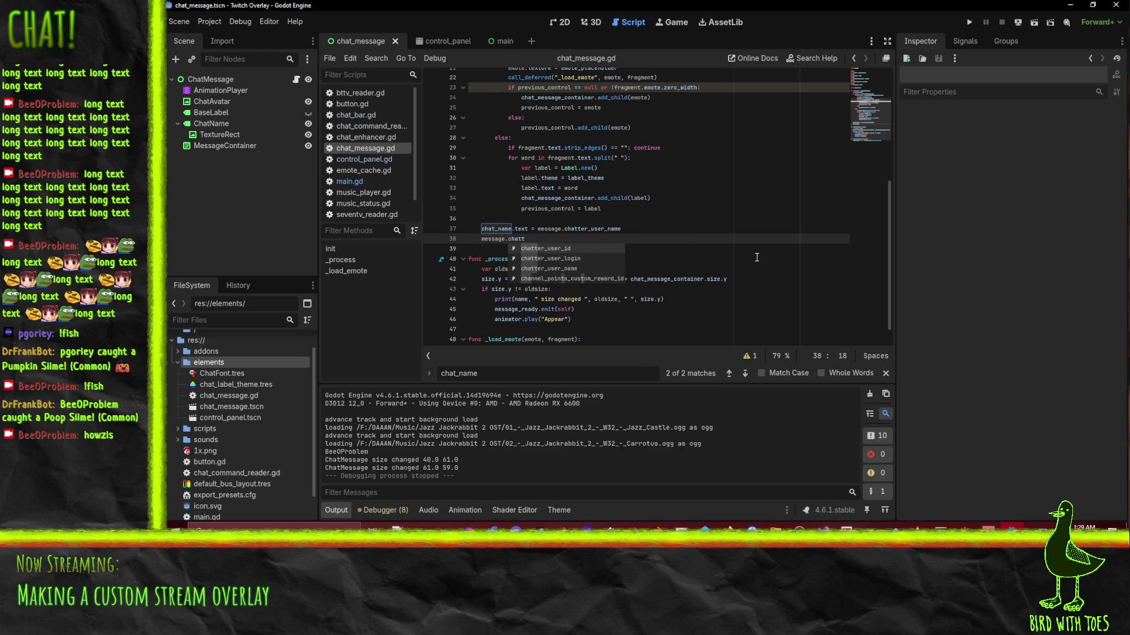
type("er")
key("Down")
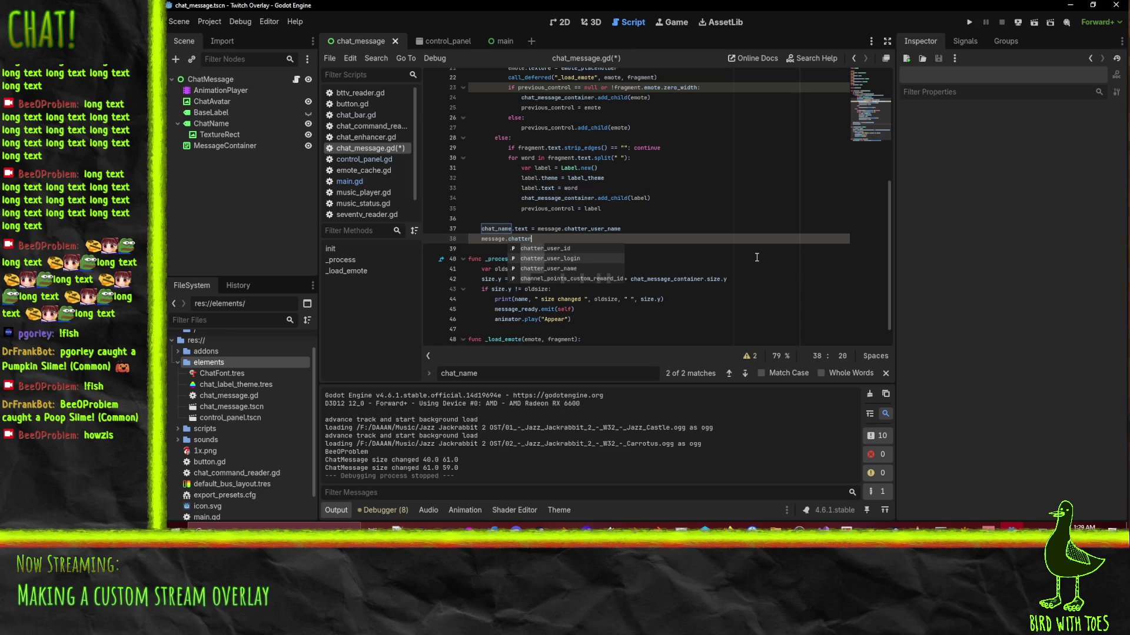
Delete the unfinished message.chatter line, keeping chat_name.text = message.chatter_user_name.
left_click(653, 213)
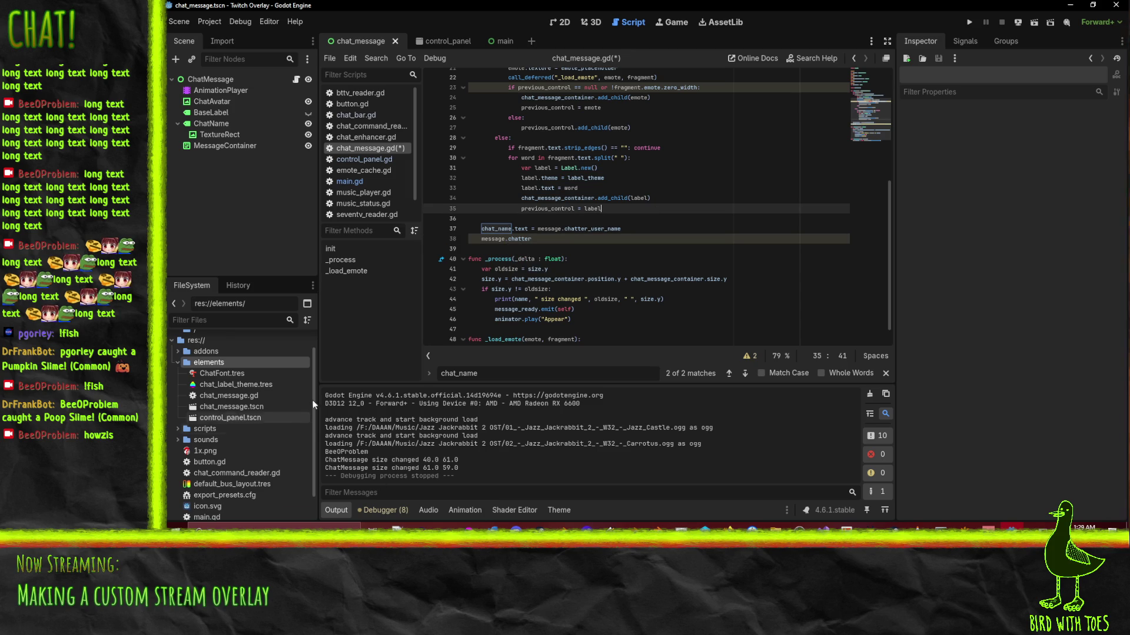
key("Down")
key("Down")
key("Down")
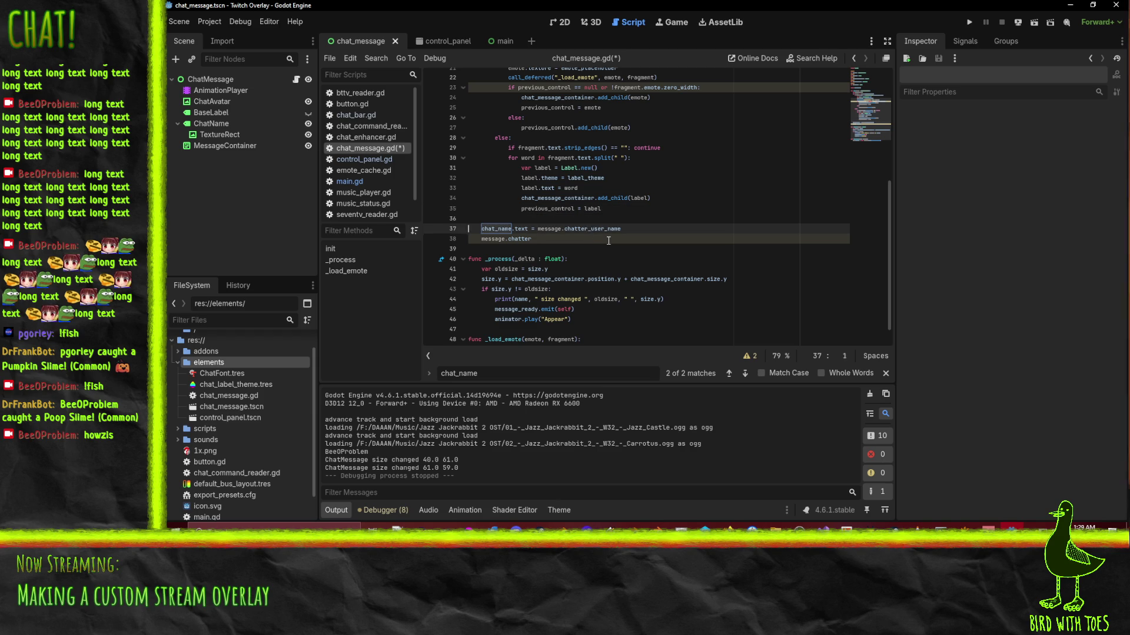
key("ctrl+shift+k")
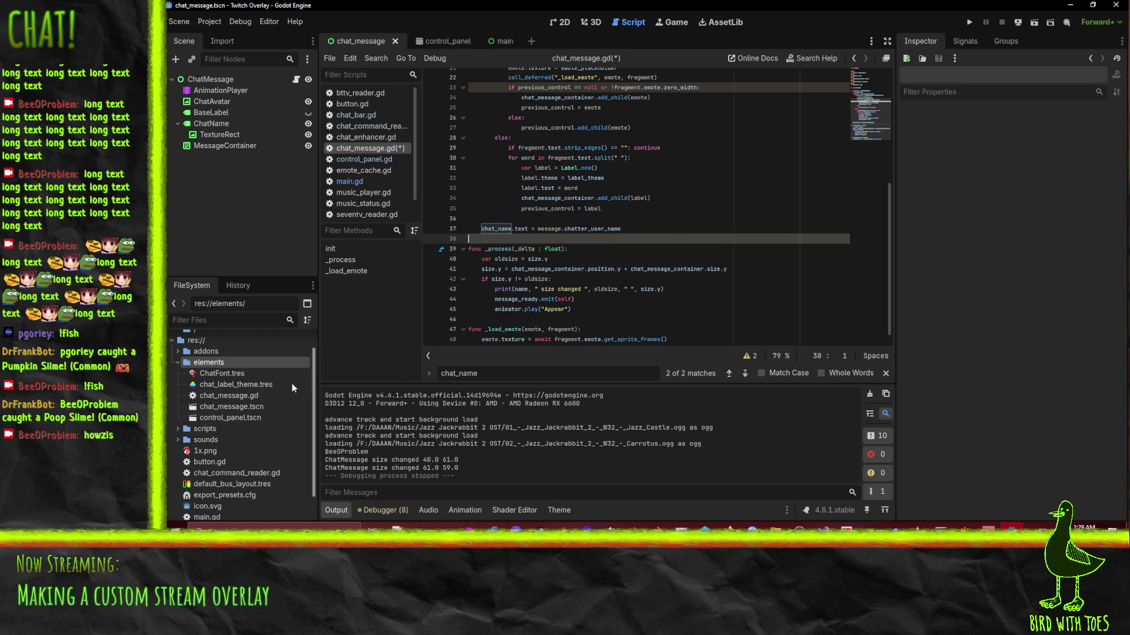
scroll(299, 443, "up", 3)
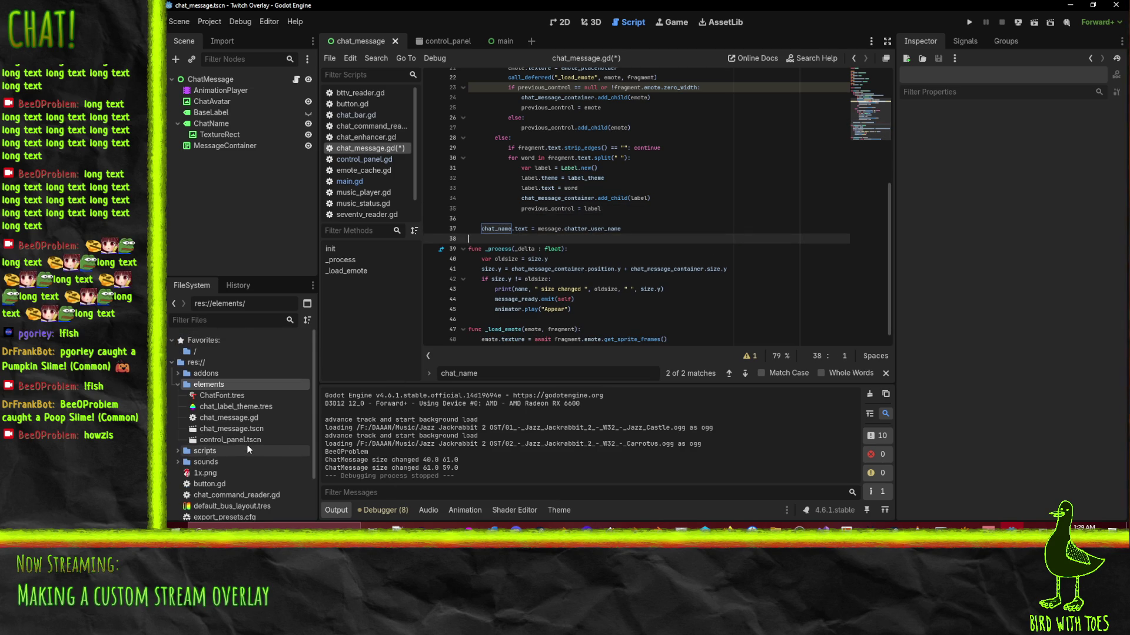
Open addons/twitcher/chat/twitch_chat_message.gd in the script editor.
left_click(177, 373)
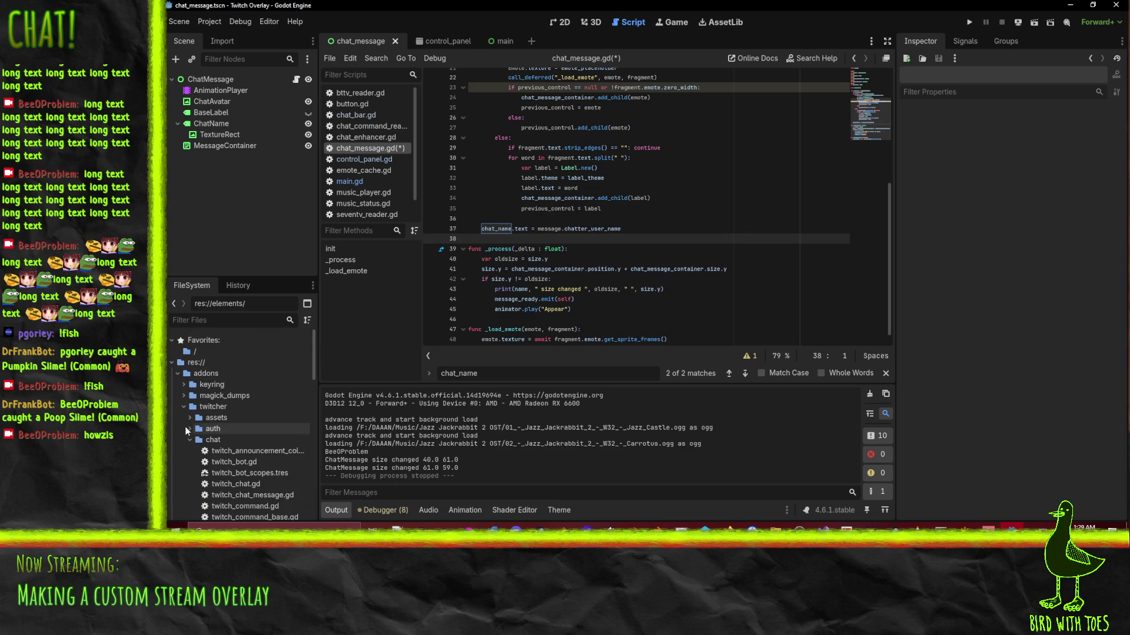
scroll(184, 419, "down", 5)
scroll(241, 380, "up", 1)
left_click(271, 383)
double_click(271, 383)
scroll(683, 211, "up", 5)
scroll(631, 213, "up", 7)
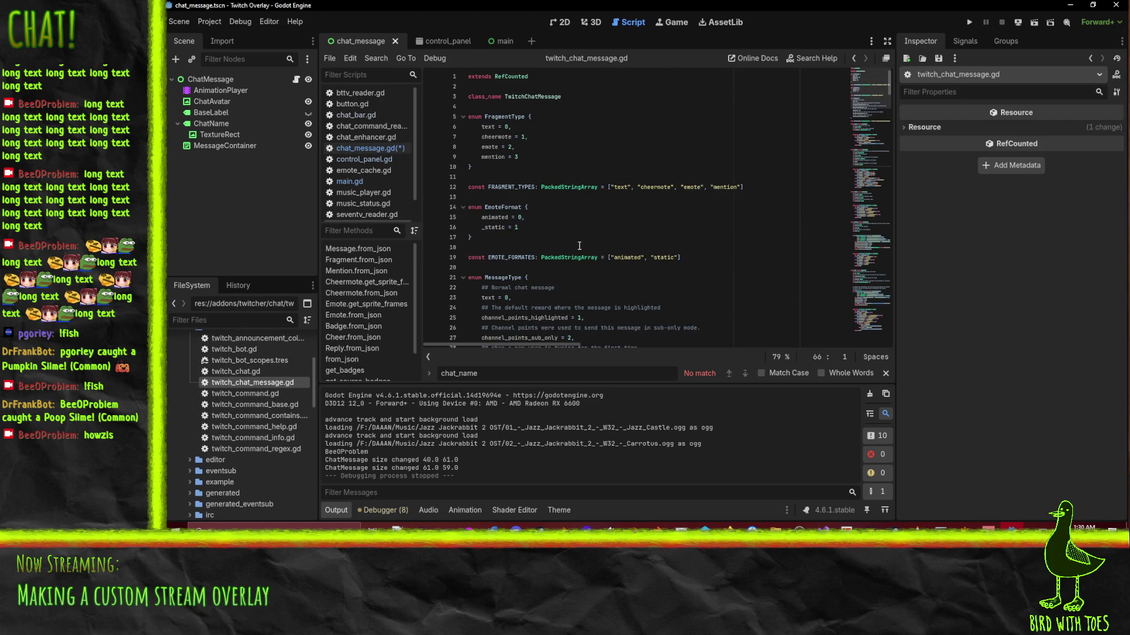
scroll(609, 236, "down", 11)
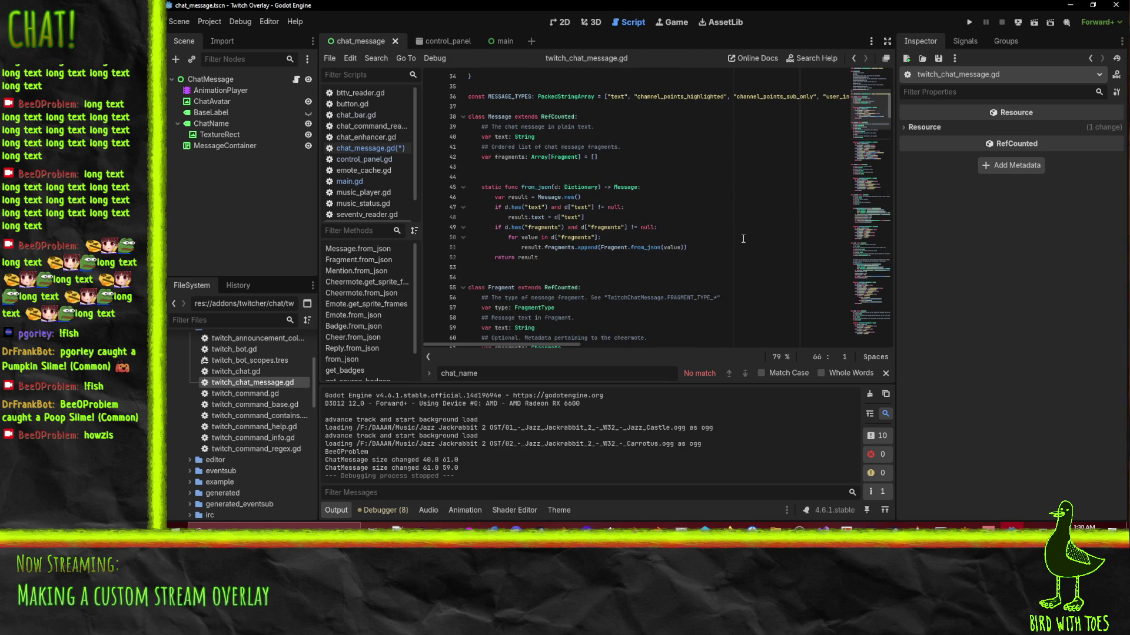
Read through the script from the 'return result' line onward.
left_click(646, 254)
scroll(646, 252, "down", 5)
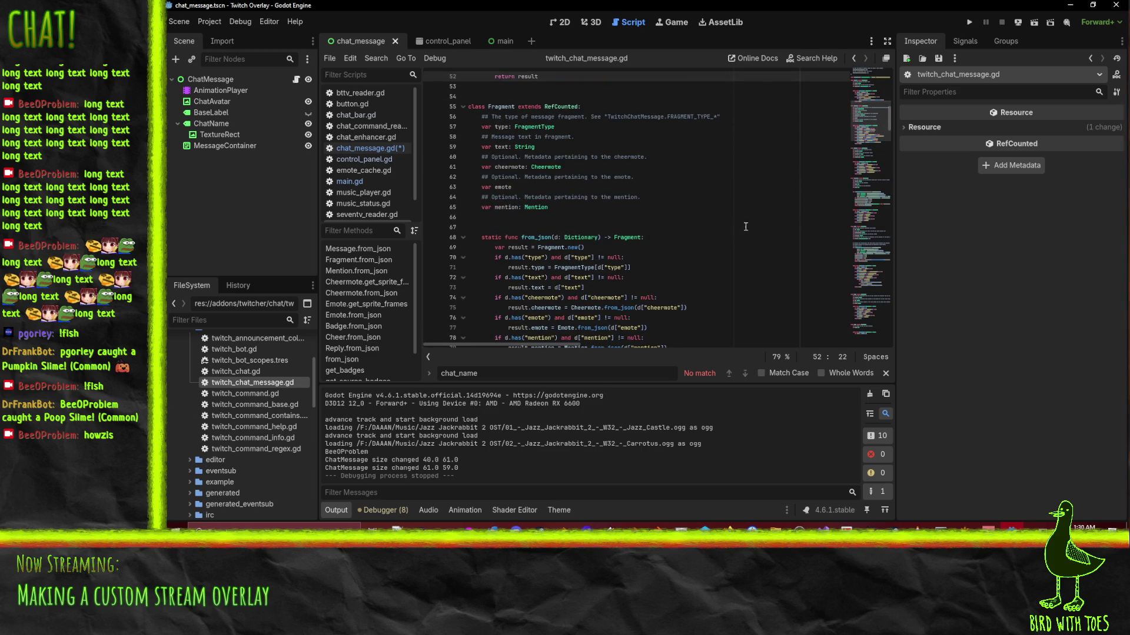
scroll(726, 219, "down", 7)
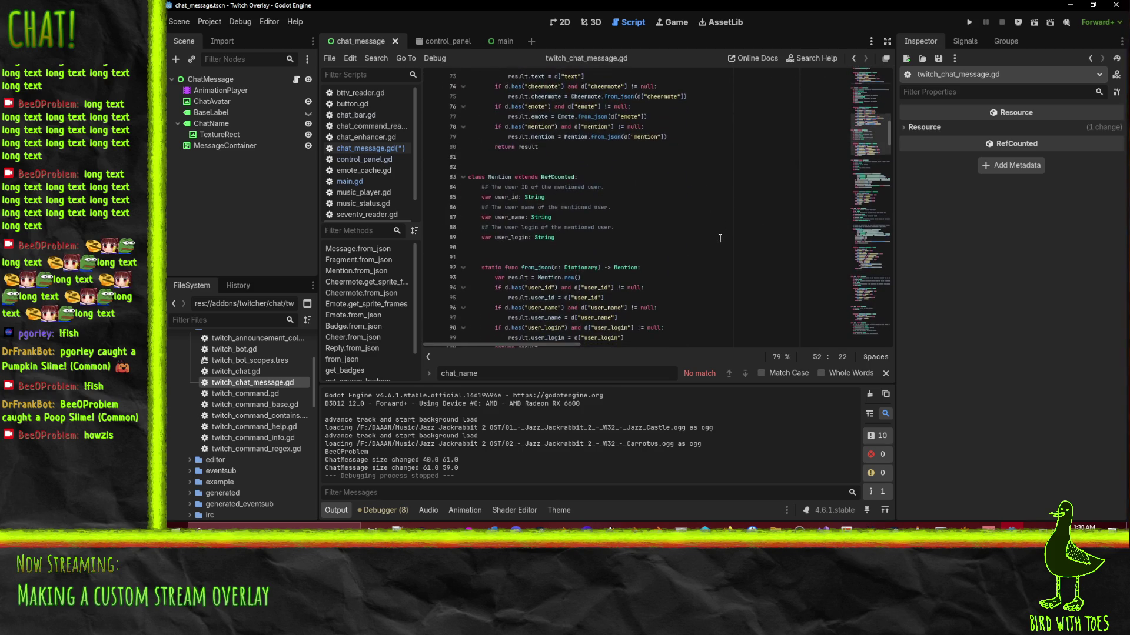
scroll(711, 247, "down", 3)
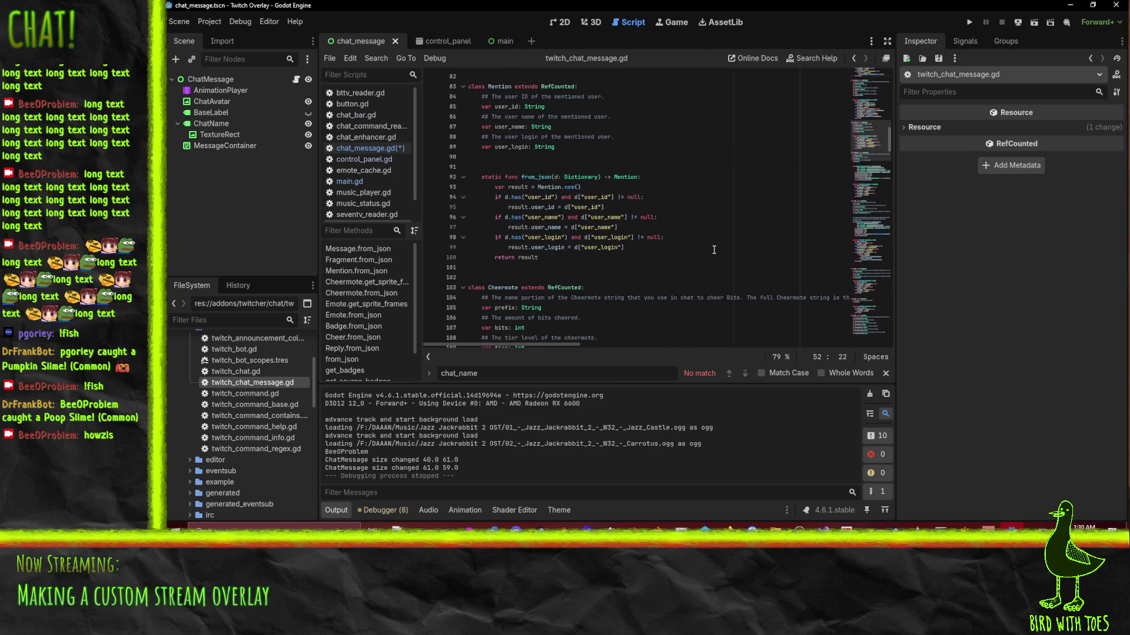
scroll(713, 241, "down", 4)
scroll(713, 236, "down", 5)
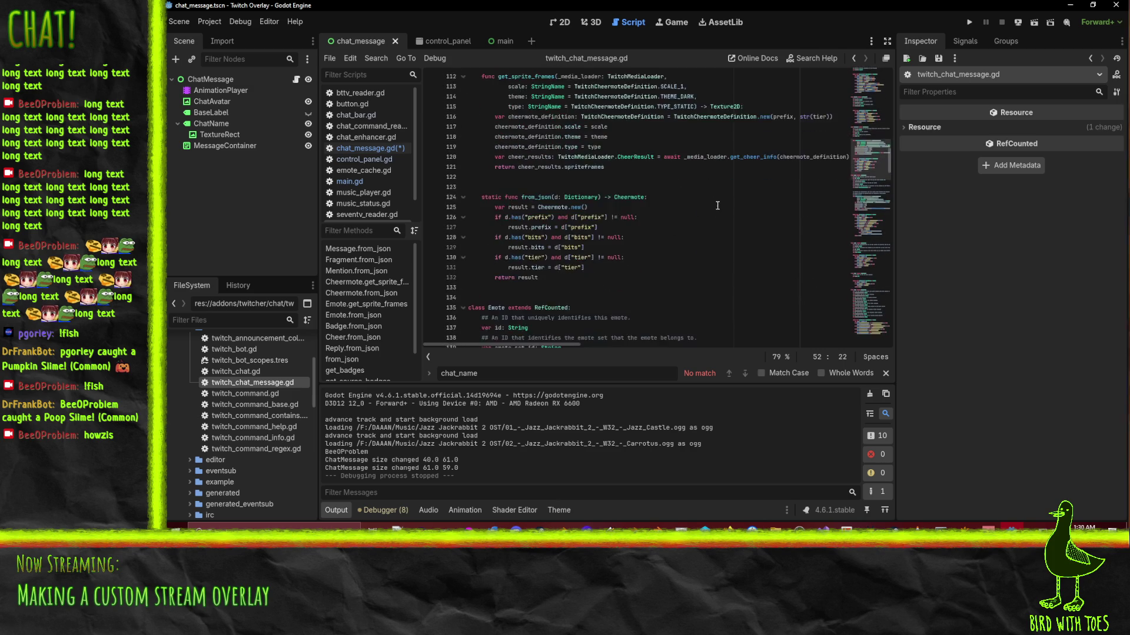
scroll(688, 224, "up", 6)
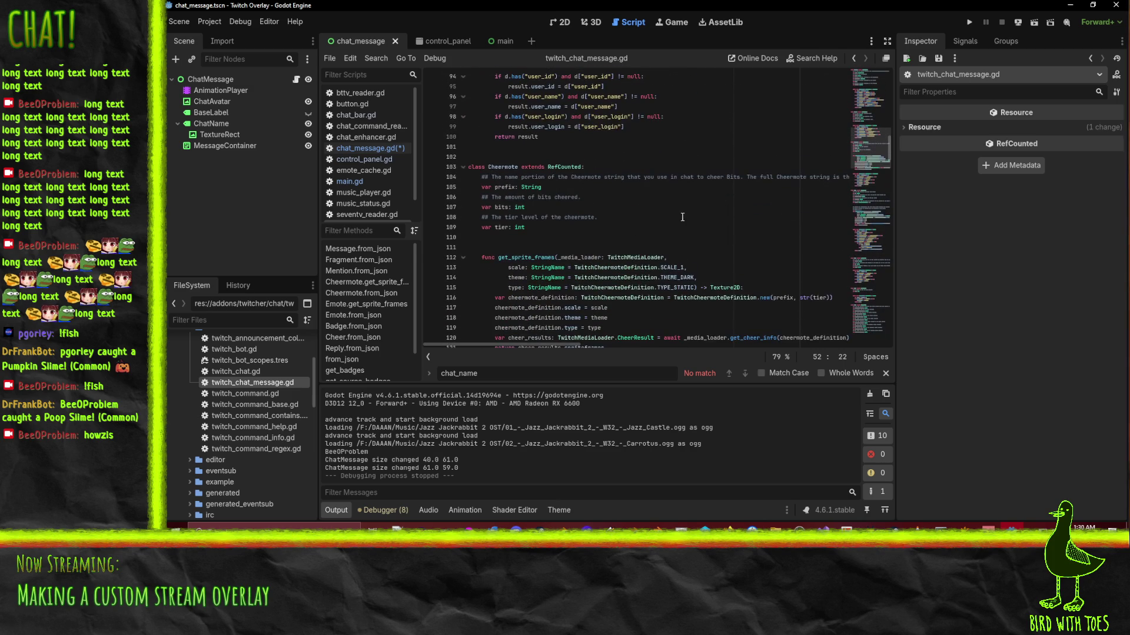
Fold the Cheermote, Emote, Badge and Cheer classes.
left_click(463, 168)
scroll(649, 208, "down", 2)
scroll(589, 208, "up", 2)
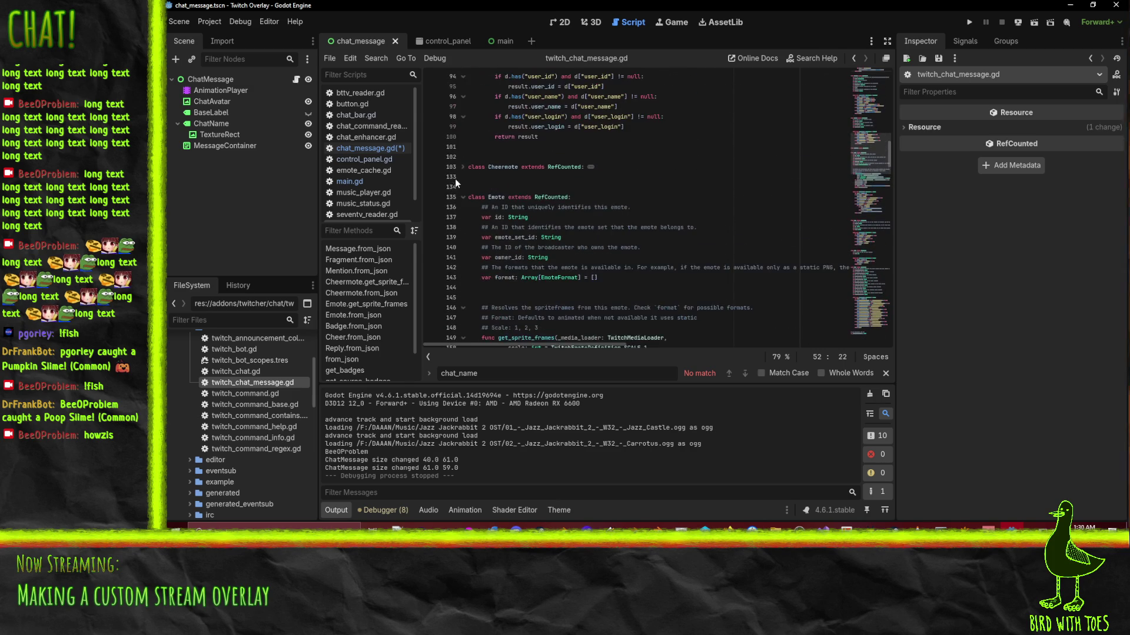
left_click(463, 198)
left_click(467, 227)
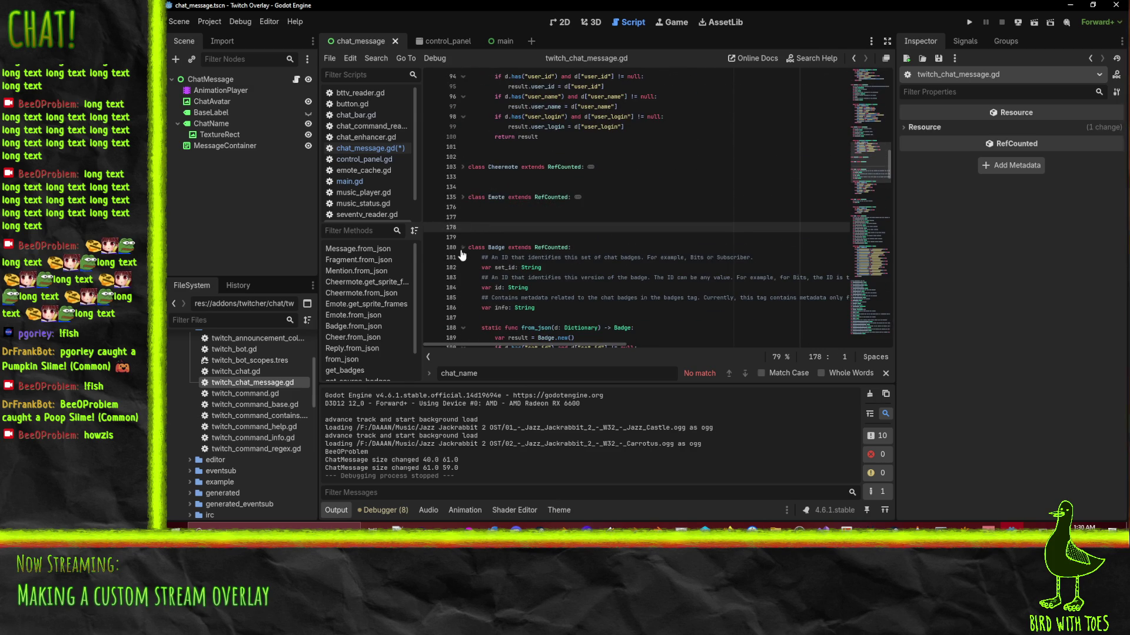
scroll(649, 270, "down", 2)
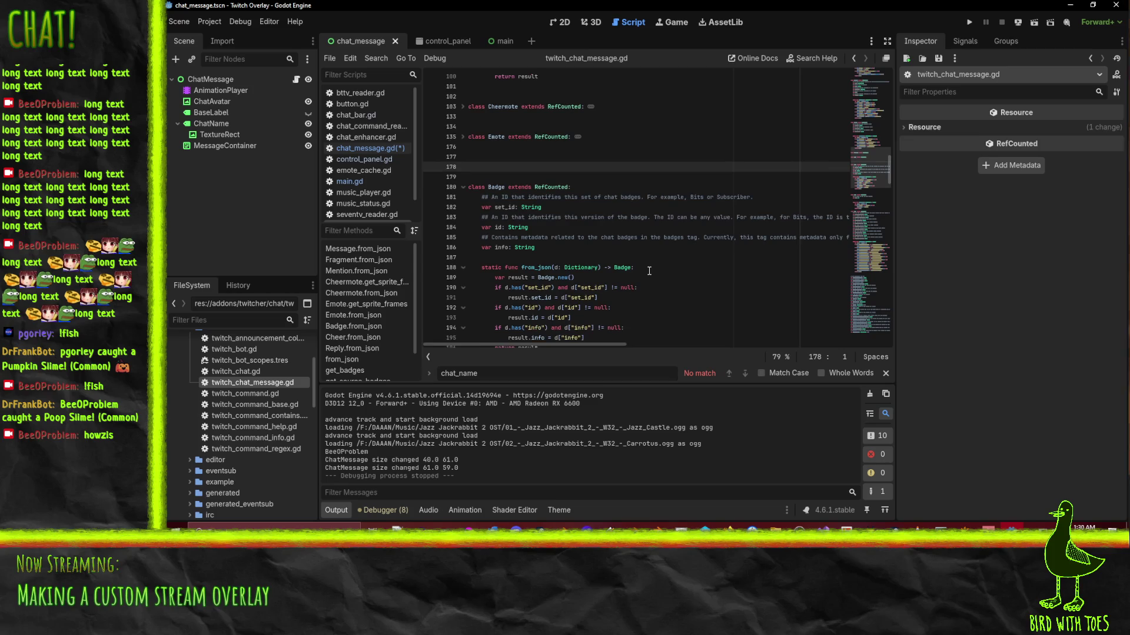
scroll(612, 221, "down", 1)
left_click(463, 157)
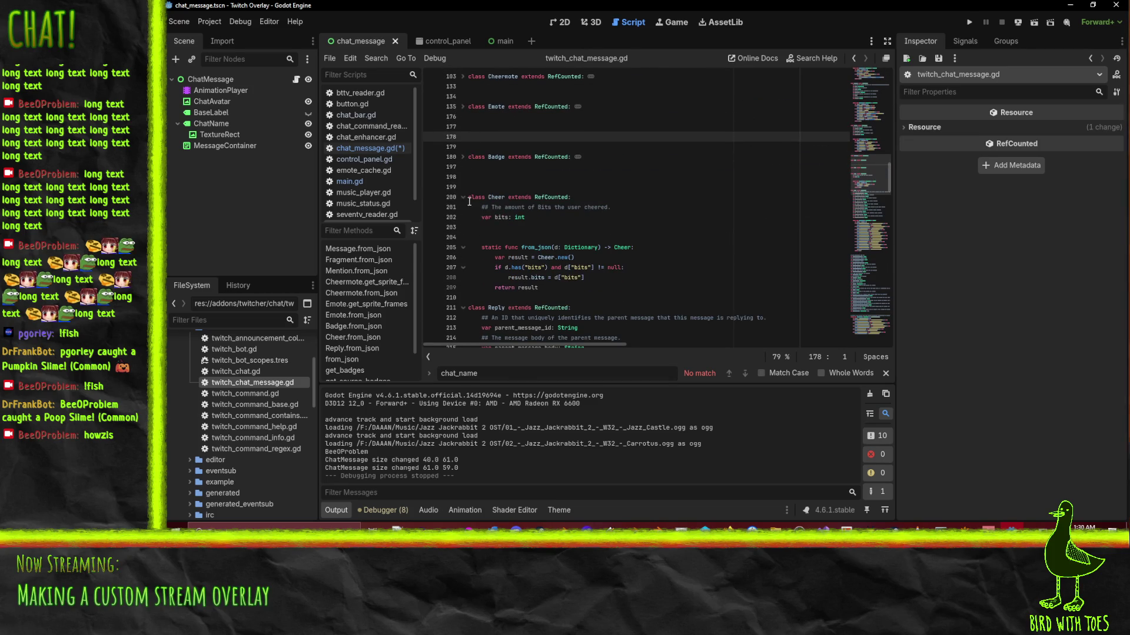
left_click(463, 197)
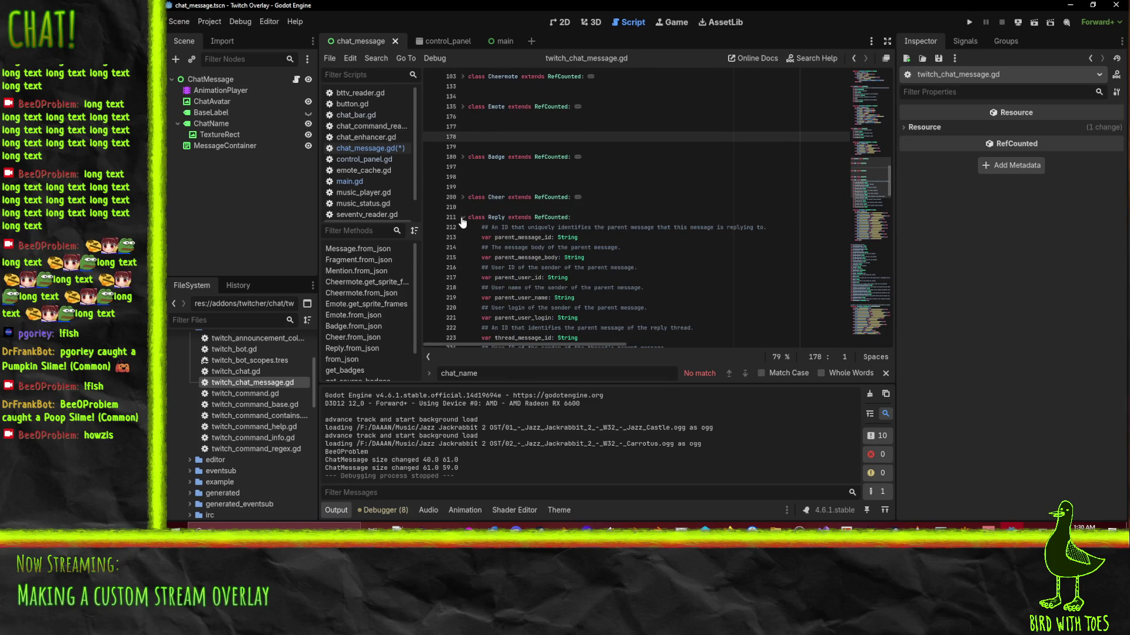
Review the rest of the script and set a breakpoint in Message.from_json.
scroll(477, 249, "down", 6)
scroll(477, 249, "down", 6)
scroll(479, 236, "up", 8)
scroll(479, 236, "down", 12)
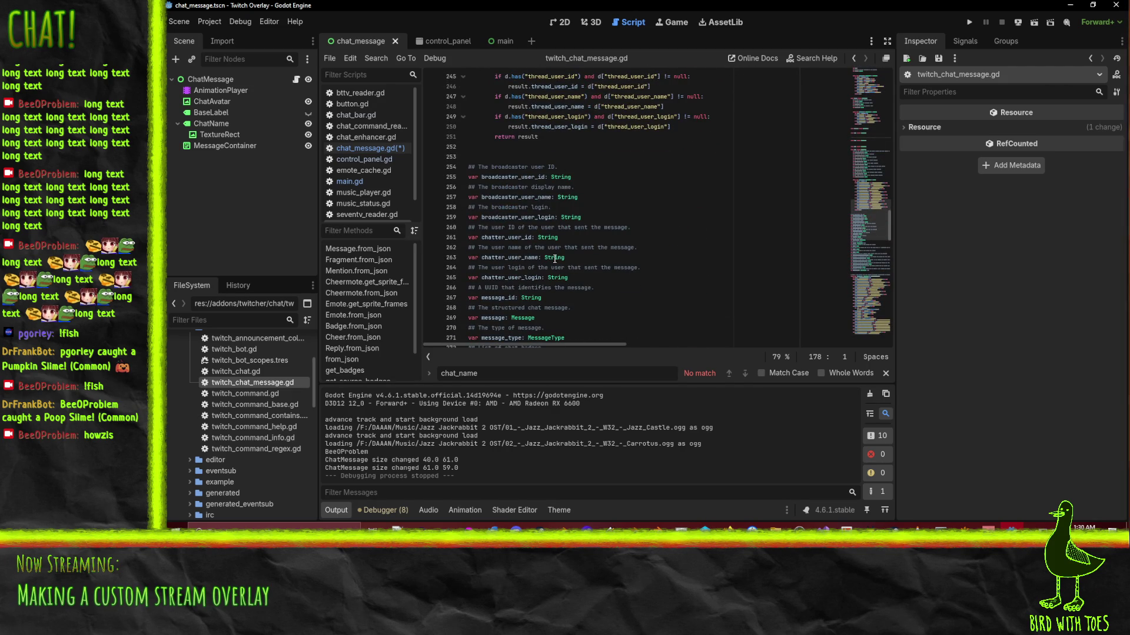
scroll(556, 265, "down", 3)
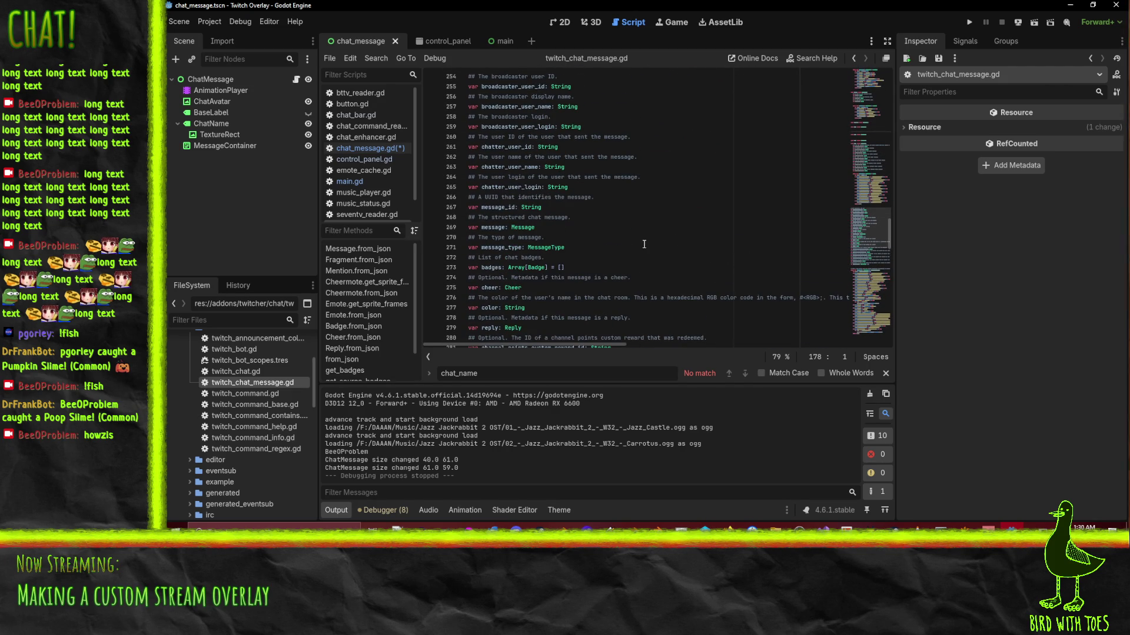
scroll(643, 244, "down", 7)
scroll(700, 234, "up", 20)
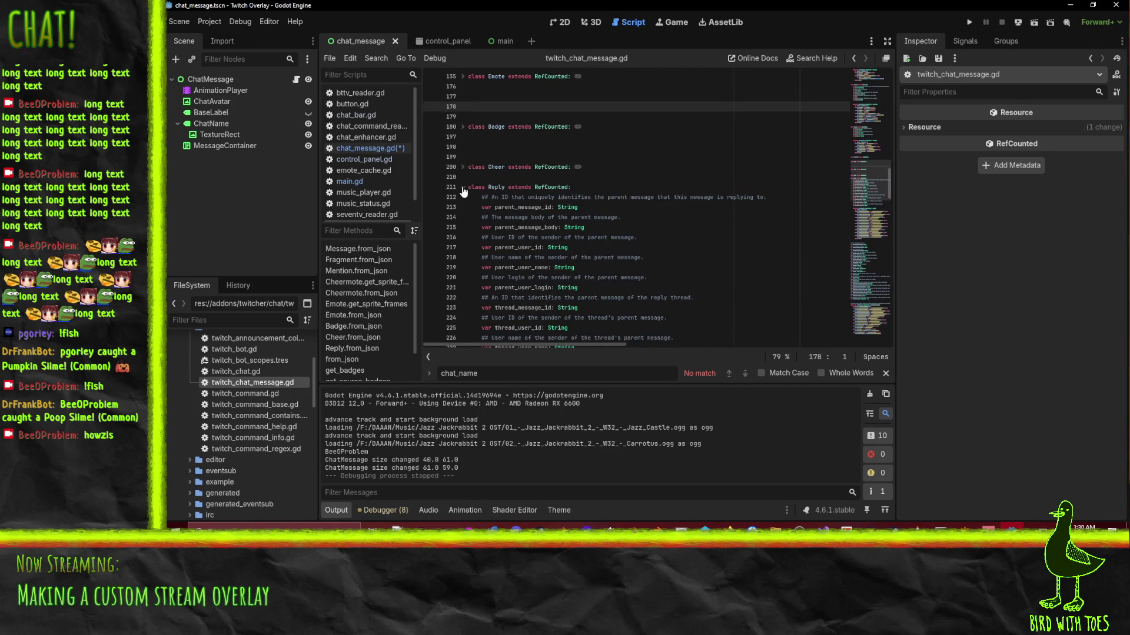
scroll(709, 248, "up", 8)
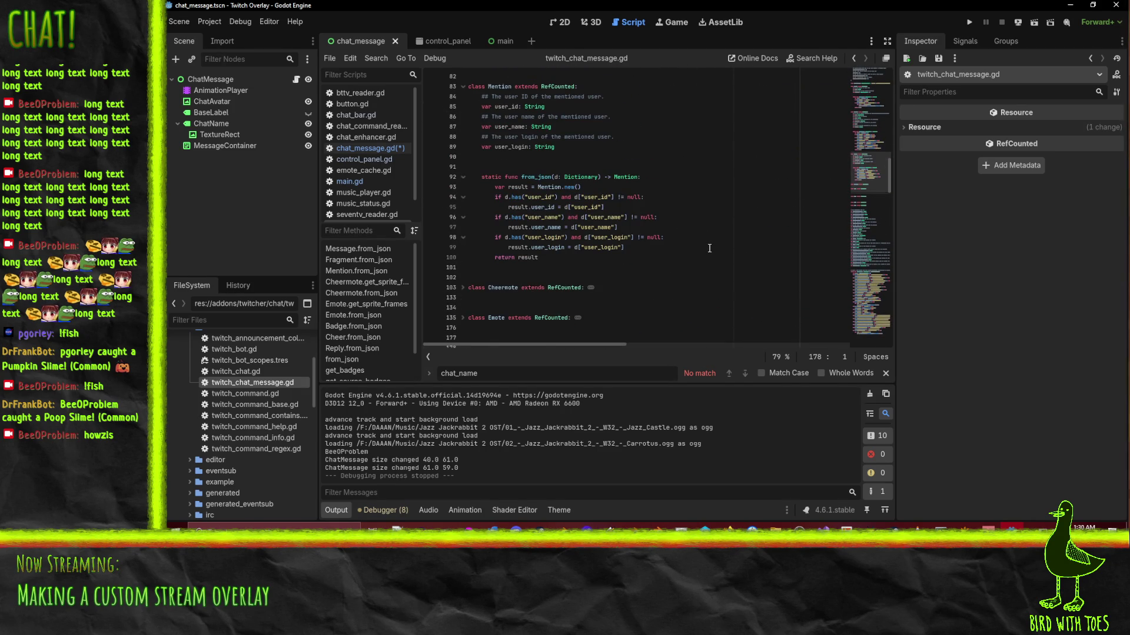
scroll(709, 248, "up", 2)
scroll(709, 248, "up", 8)
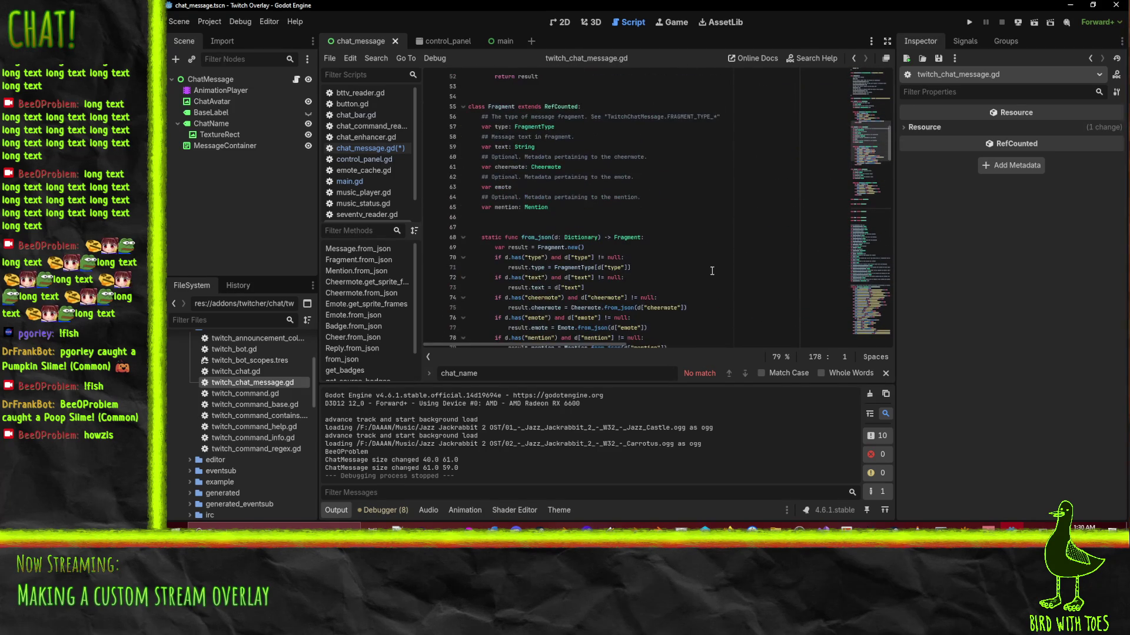
scroll(712, 271, "up", 7)
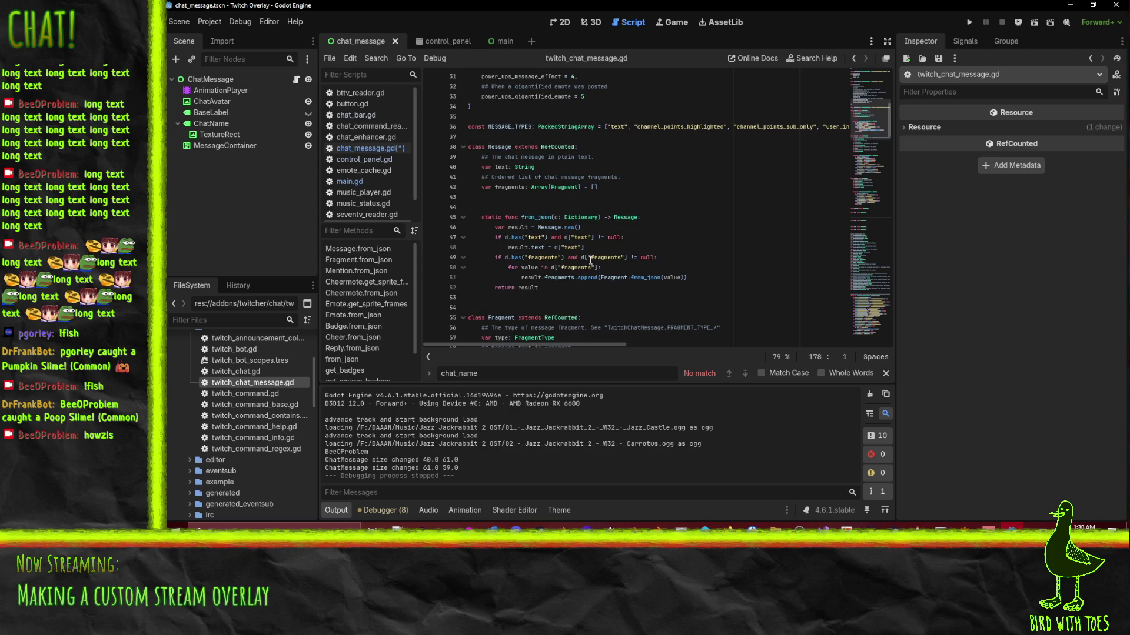
left_click(430, 227)
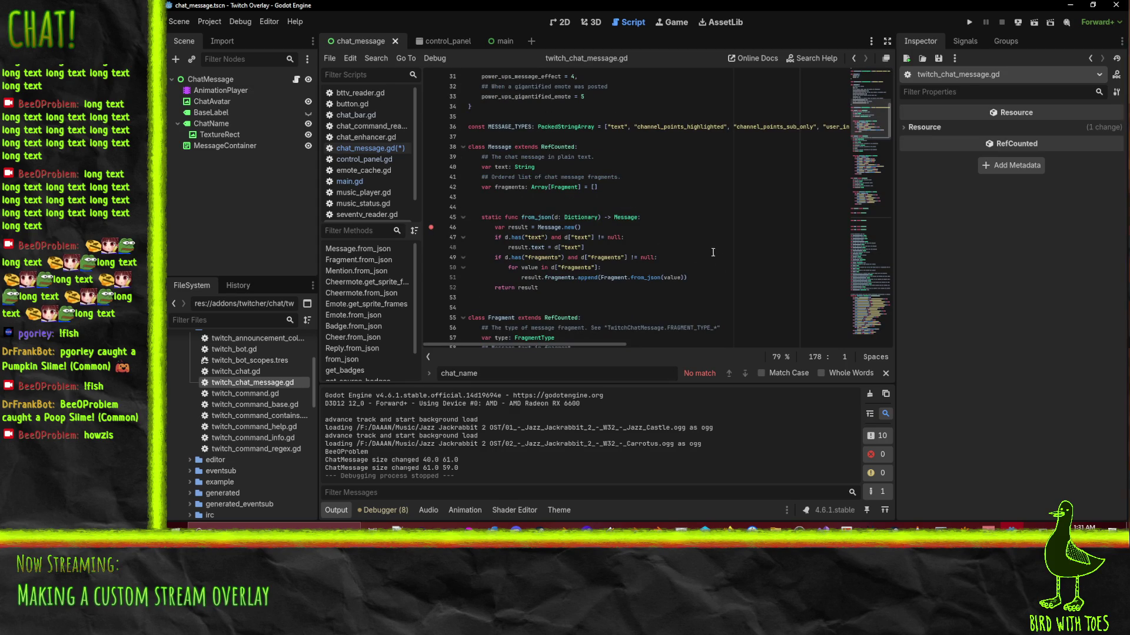
Run the overlay so the debugger breaks at line 46 in Message.from_json.
left_click(969, 22)
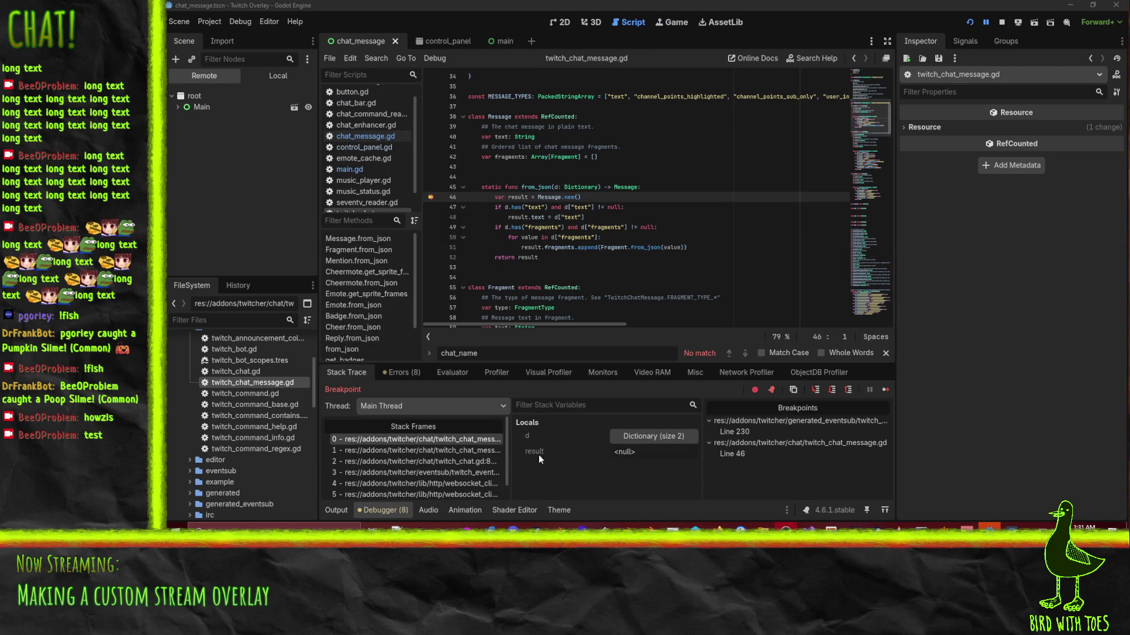
Expand the paused d dictionary and its message fragments array in the debugger.
left_click(651, 435)
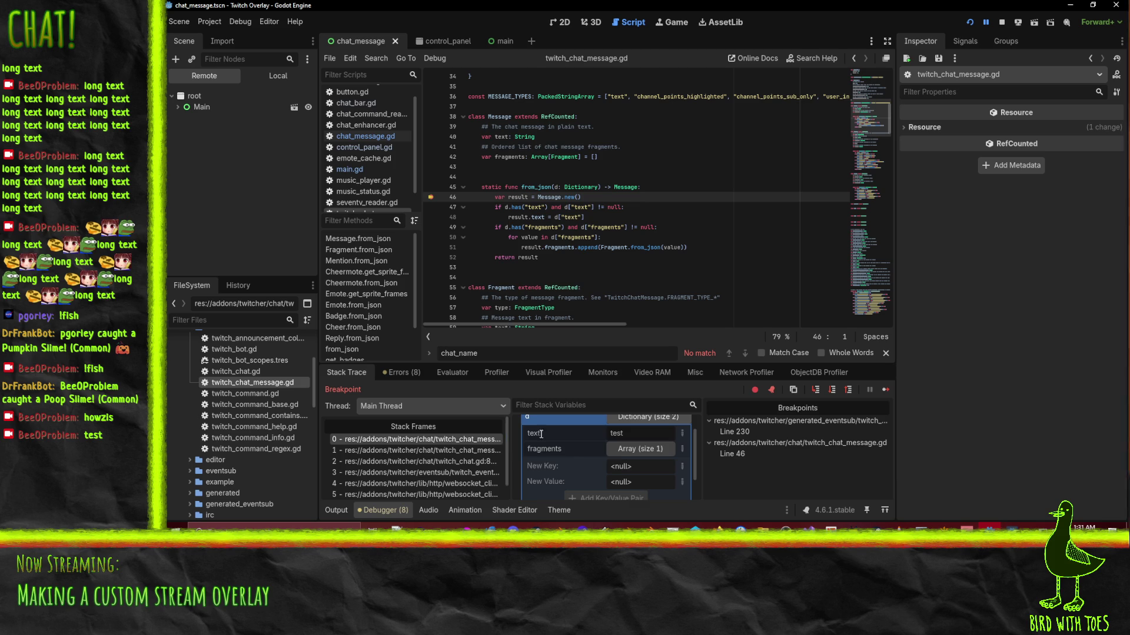
scroll(617, 447, "up", 1)
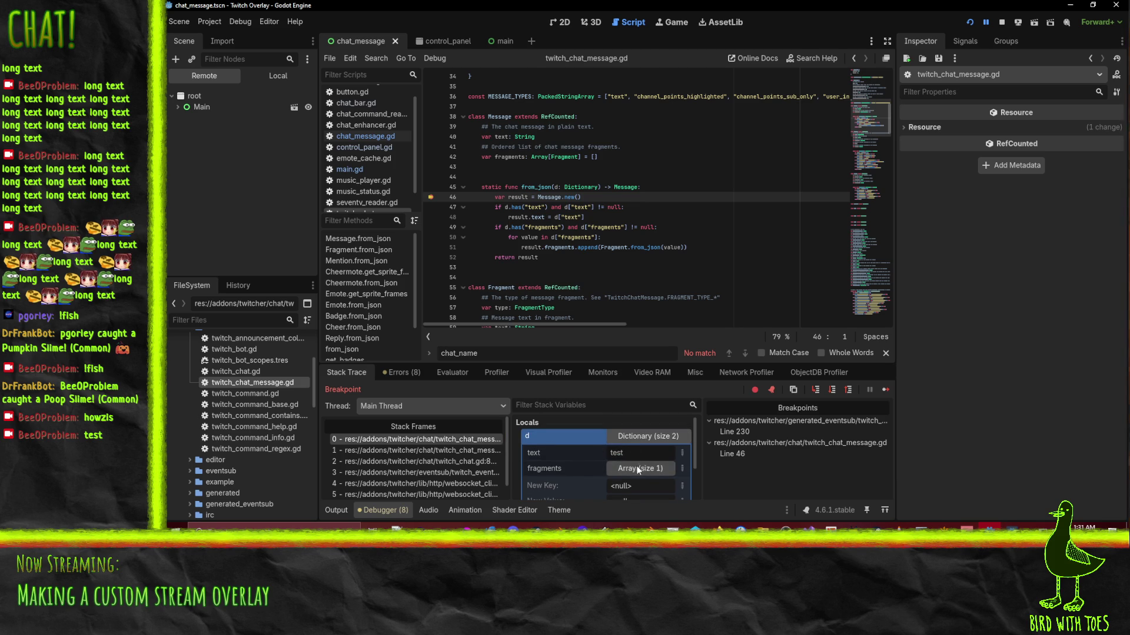
left_click(632, 471)
scroll(630, 472, "down", 3)
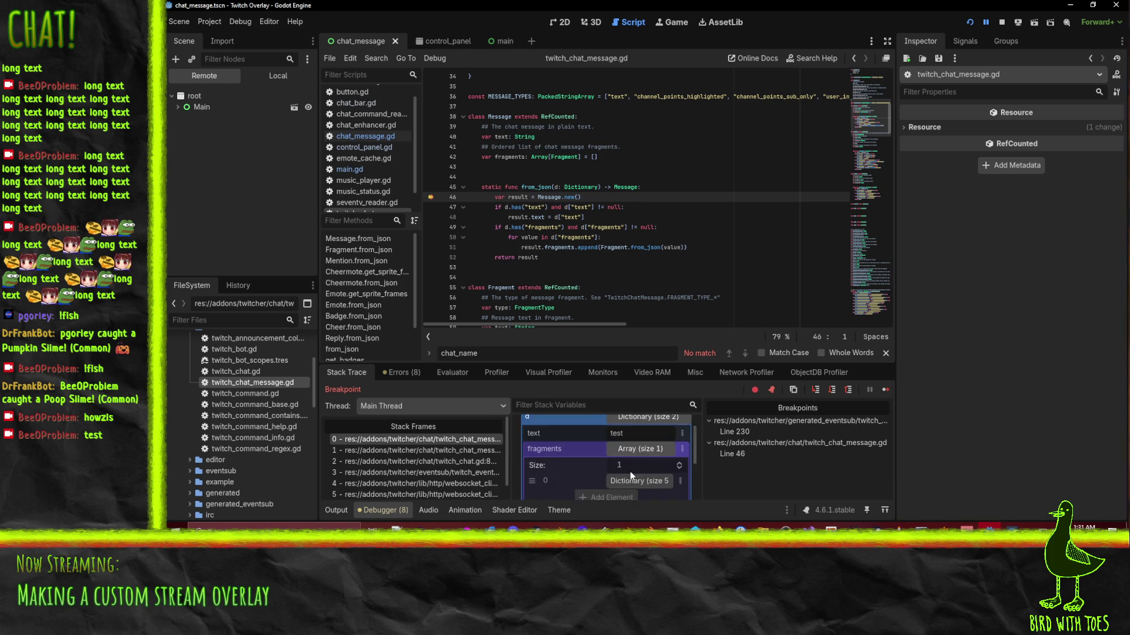
scroll(649, 452, "down", 4)
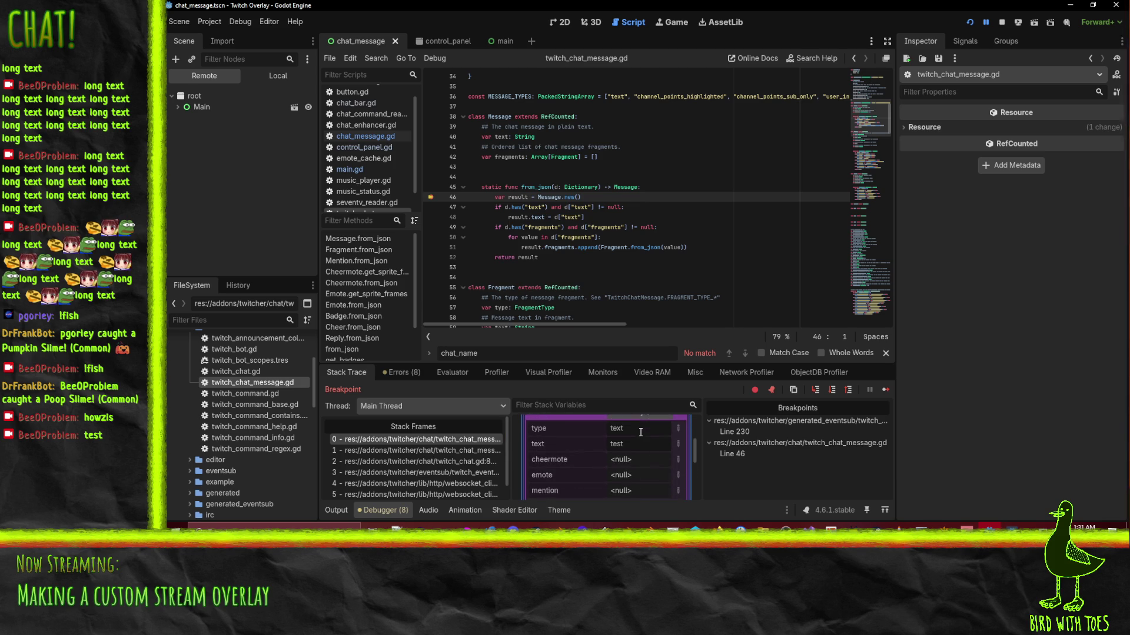
scroll(639, 443, "up", 5)
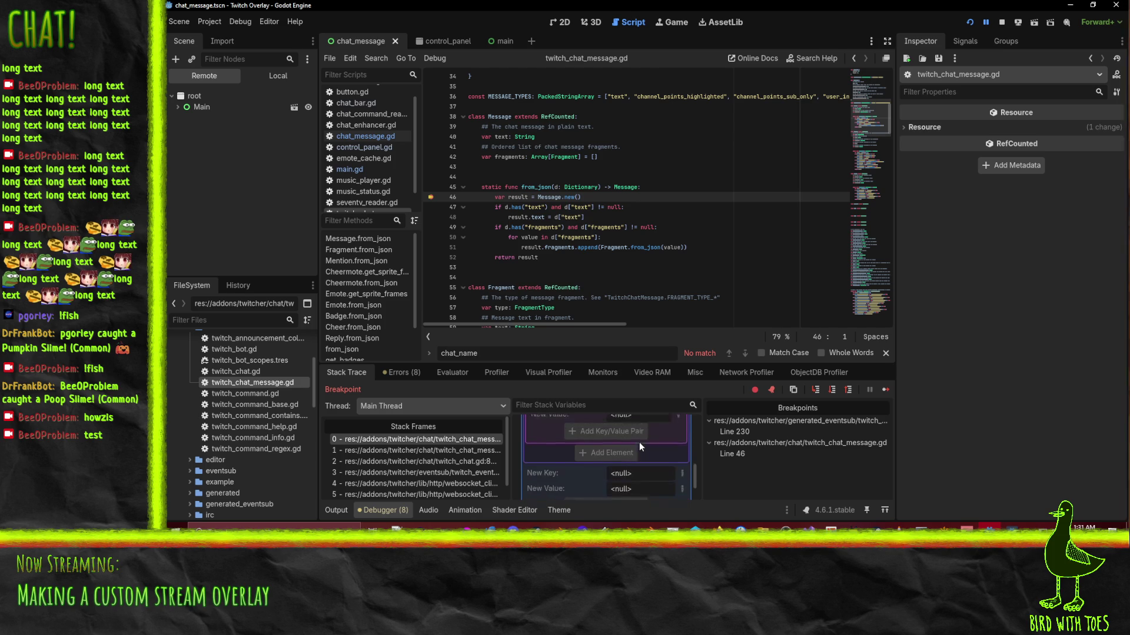
Go to the generated eventsub script's Line 230 breakpoint from the Breakpoints list.
scroll(635, 447, "down", 5)
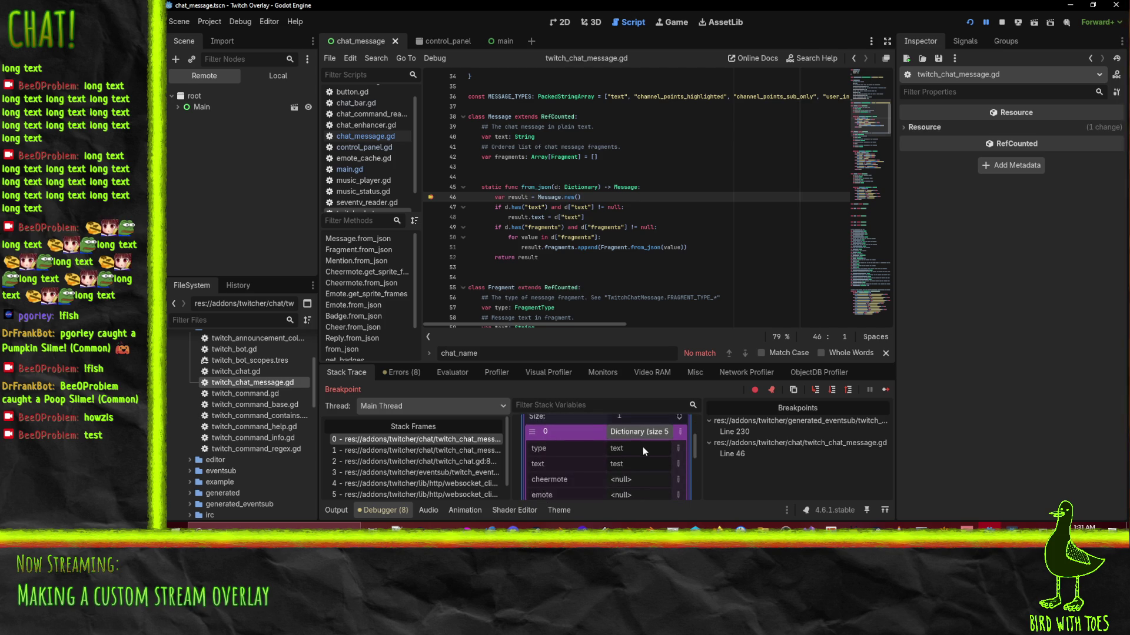
scroll(638, 441, "down", 3)
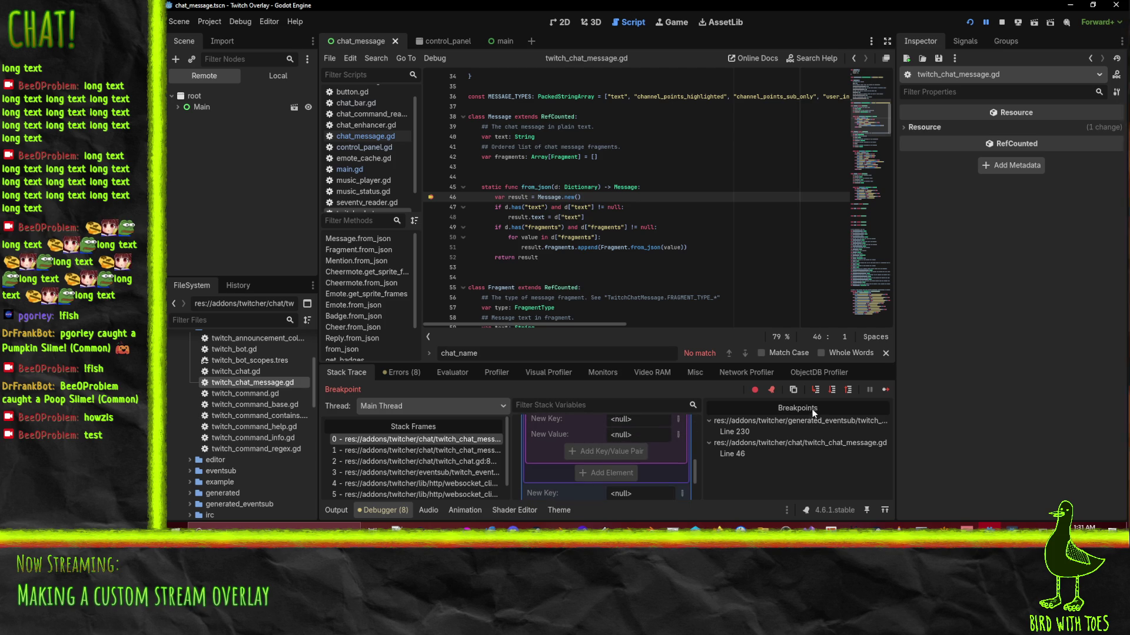
left_click(757, 420)
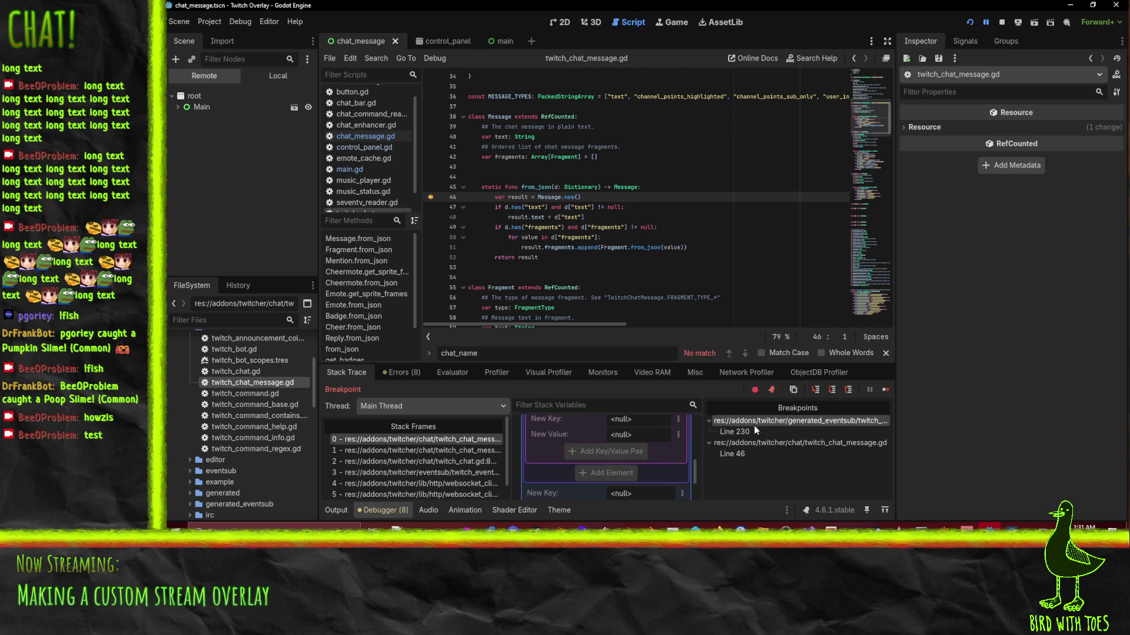
left_click(733, 432)
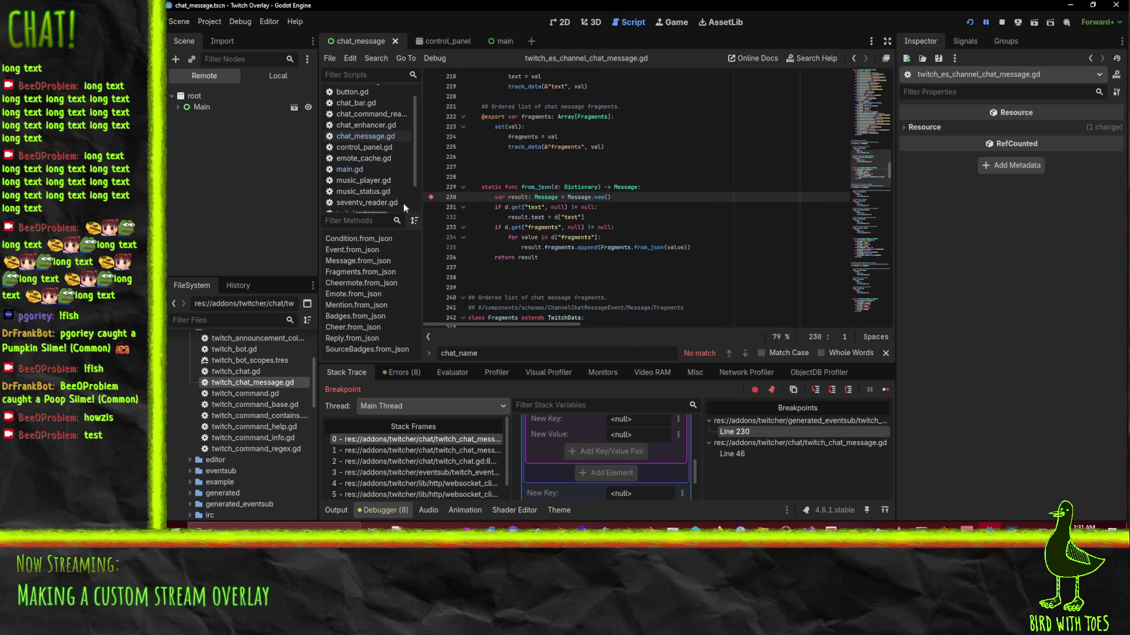
Switch between the Line 46 and Line 230 breakpoints to compare both chat message scripts.
left_click(743, 453)
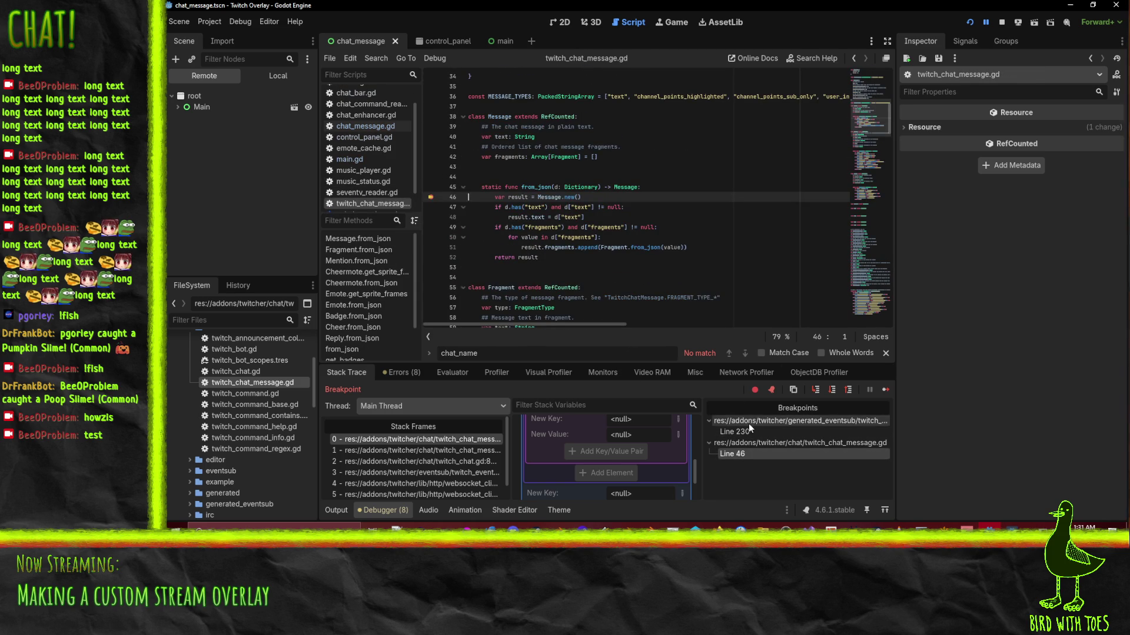
left_click(748, 431)
left_click(735, 456)
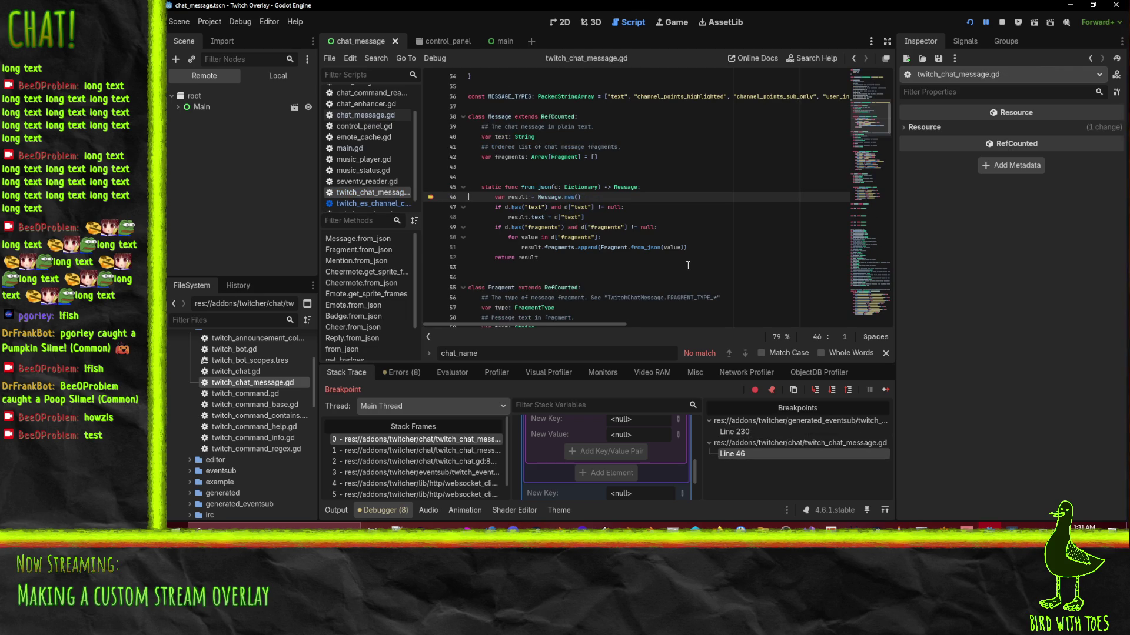
left_click(747, 432)
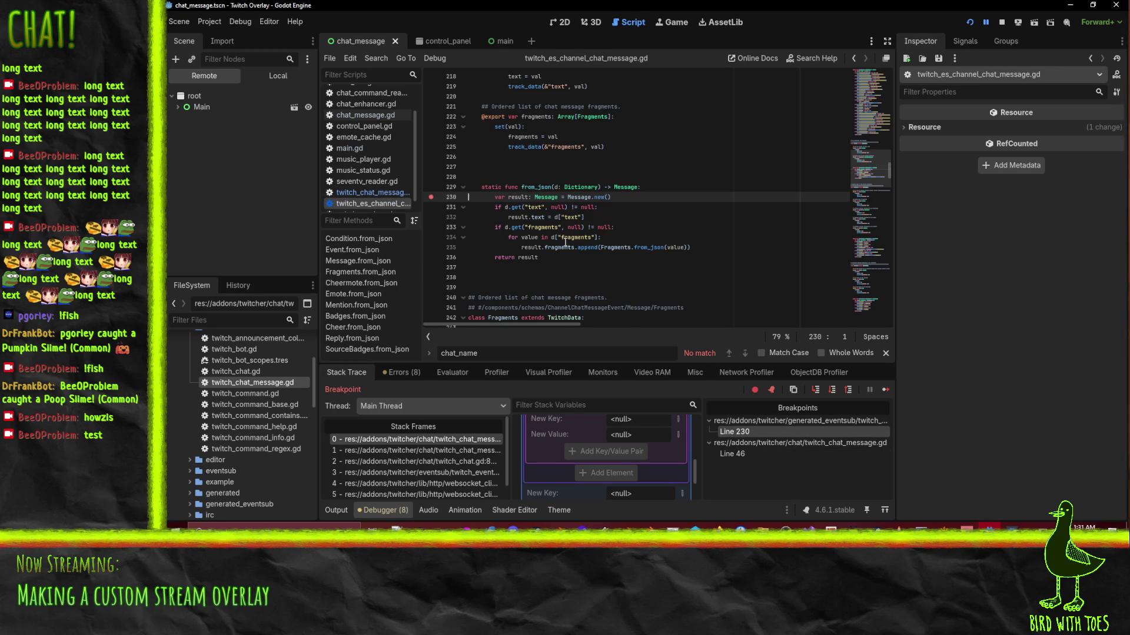
Review the Line 230 from_json code, then stop the debug session.
scroll(730, 248, "up", 2)
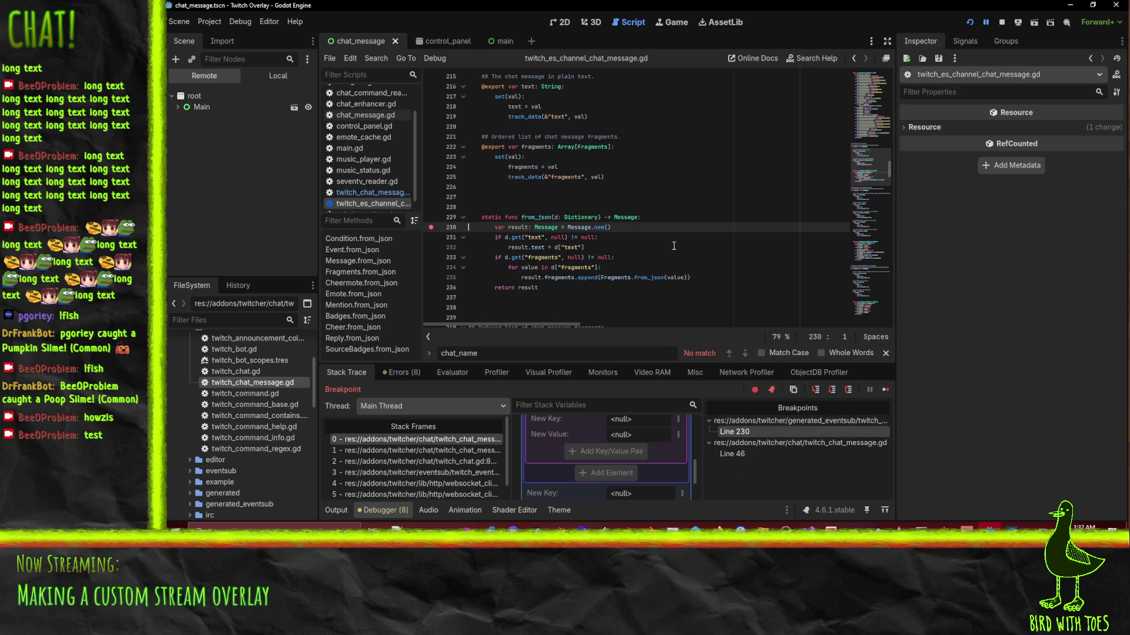
scroll(670, 244, "up", 4)
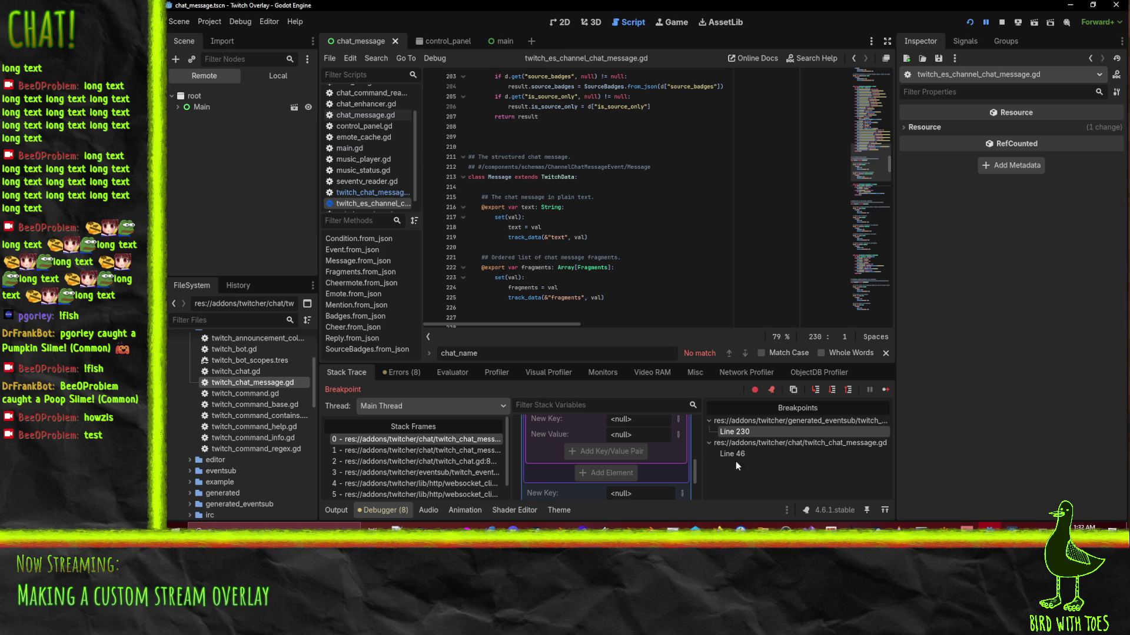
left_click(826, 431)
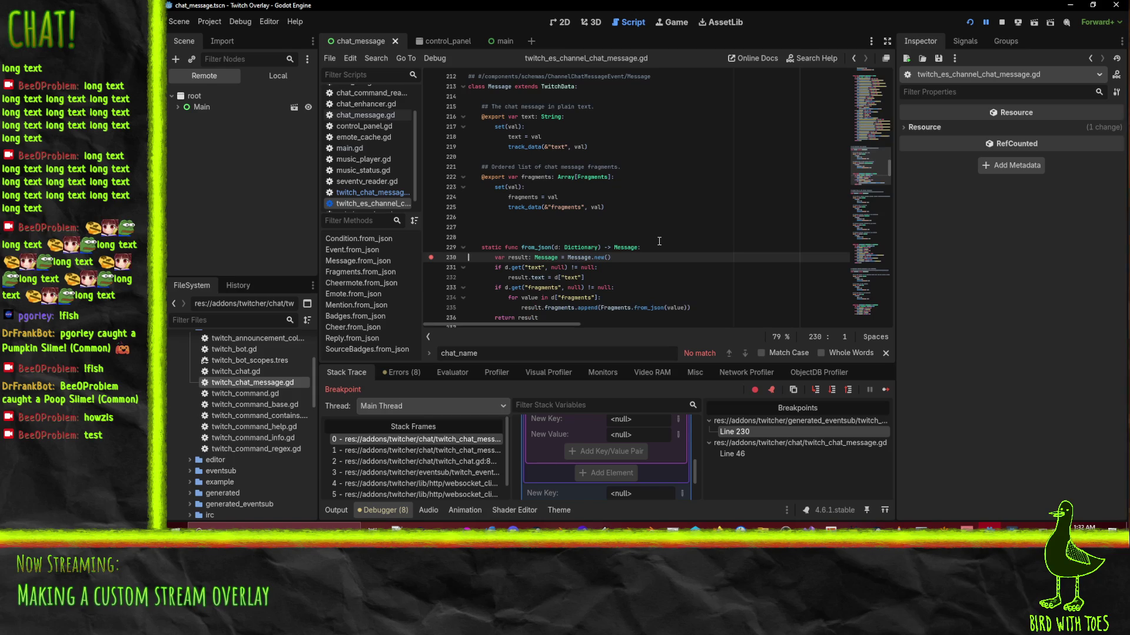
scroll(767, 156, "down", 1)
left_click(1002, 23)
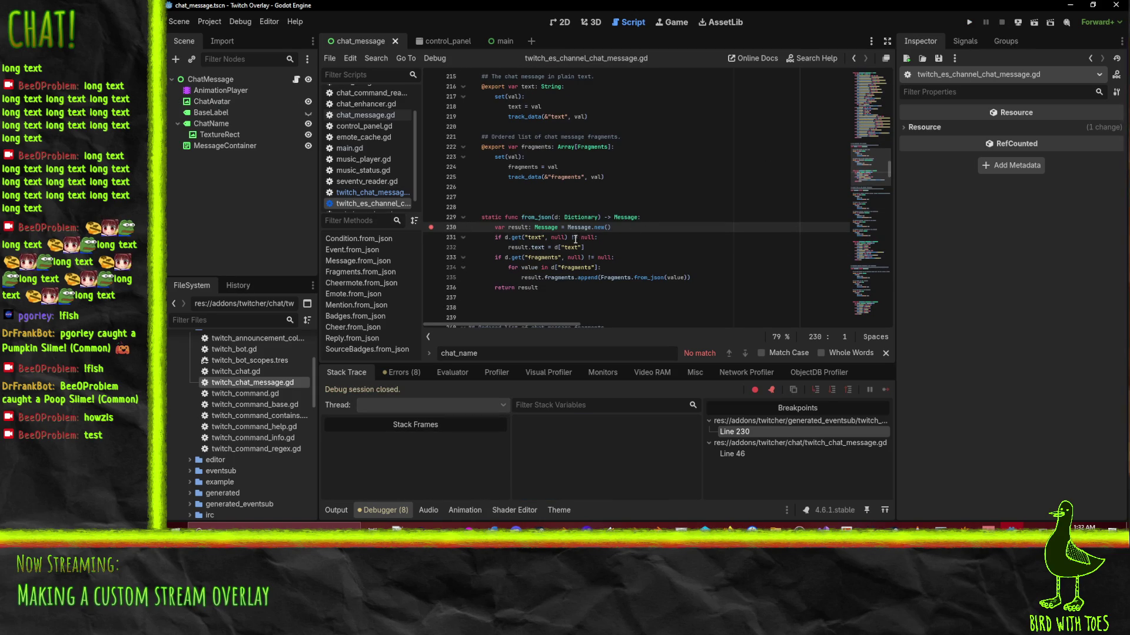
Switch between the eventsub chat message script and twitch_chat_message.gd, ending on twitch_chat_message.gd.
scroll(447, 236, "up", 3)
scroll(460, 236, "down", 2)
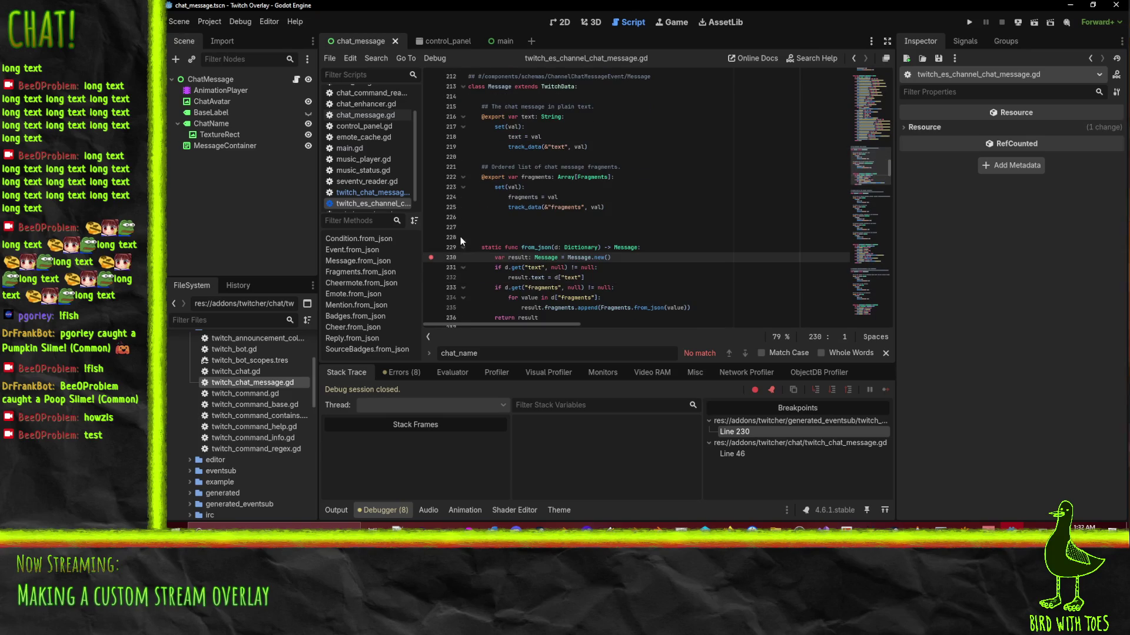
left_click(376, 193)
left_click(377, 204)
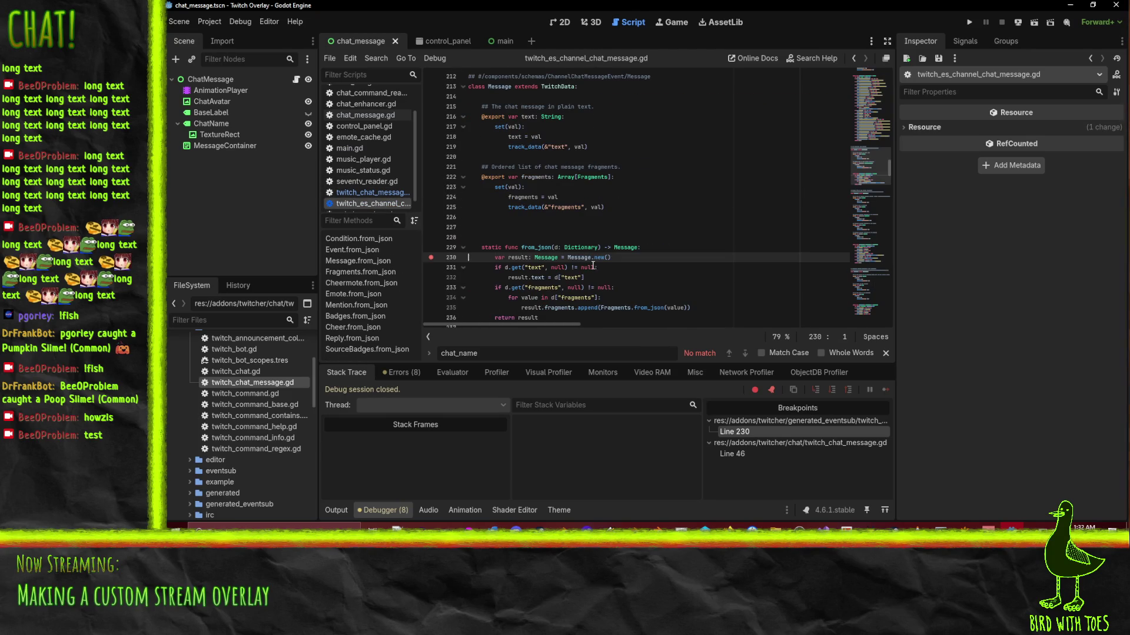
scroll(594, 267, "down", 4)
left_click(353, 193)
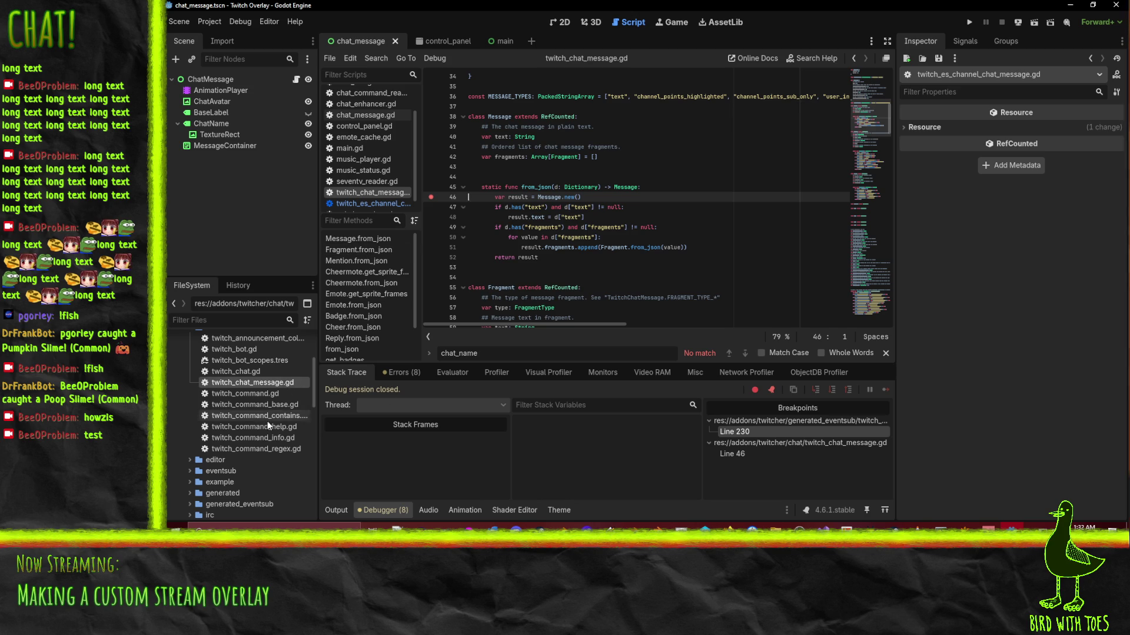
Close twitch_es_channel_chat_message.gd and expand the eventsub folder in FileSystem.
scroll(638, 259, "up", 10)
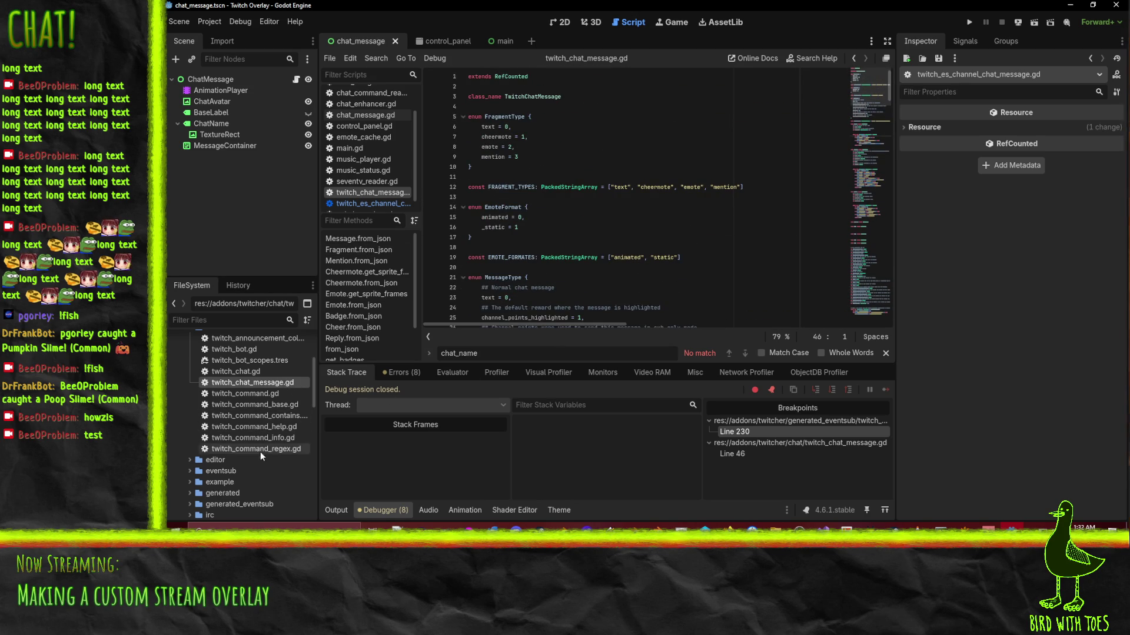
right_click(379, 206)
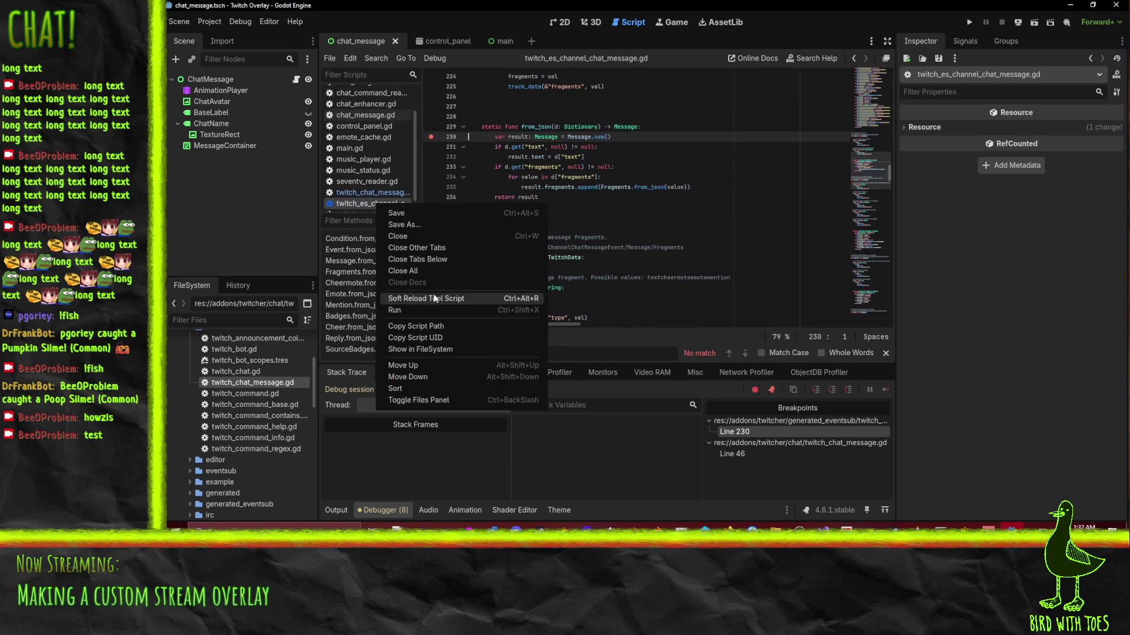
left_click(411, 235)
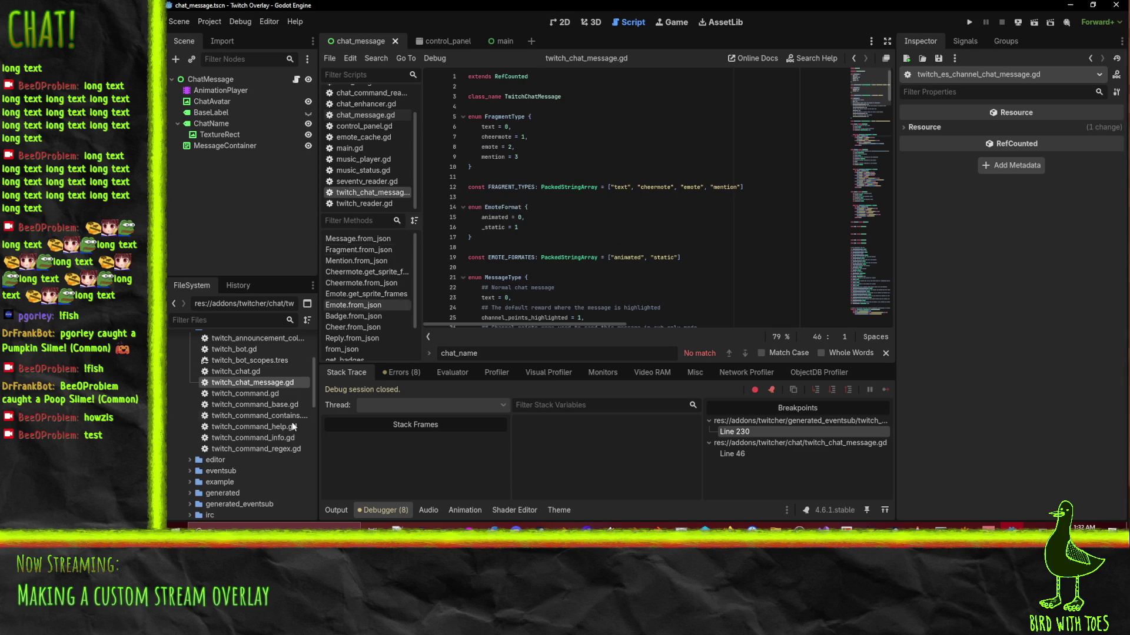
scroll(245, 447, "down", 2)
left_click(190, 426)
Select twitch_event_listener.gd, then select the word Message on line 38.
scroll(230, 418, "down", 2)
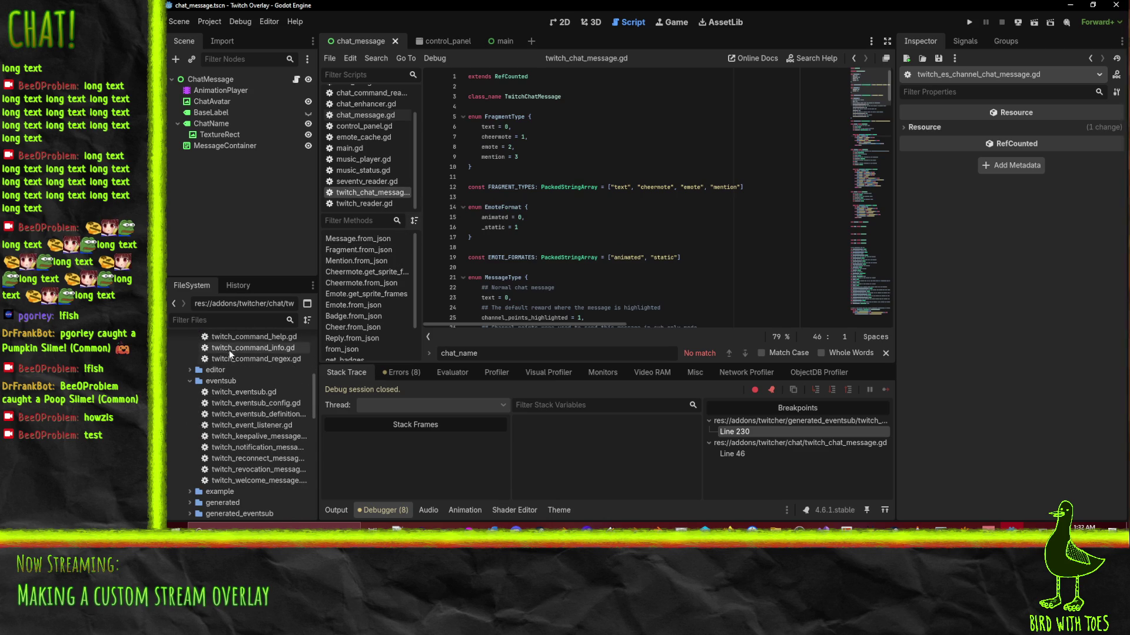
left_click(288, 426)
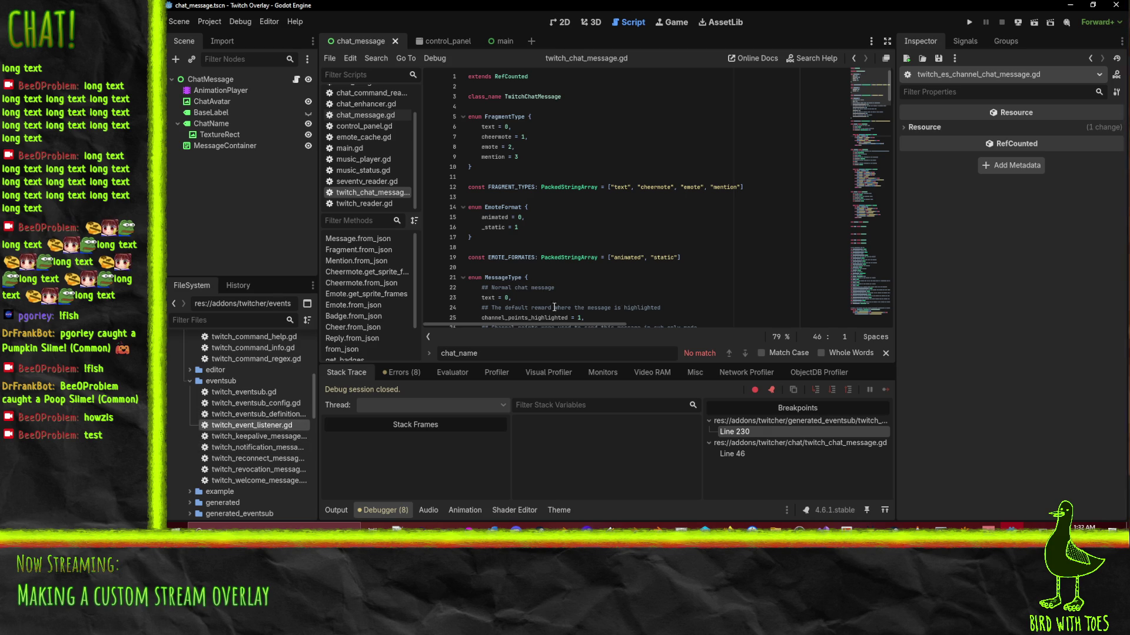
left_click(665, 271)
scroll(607, 274, "down", 10)
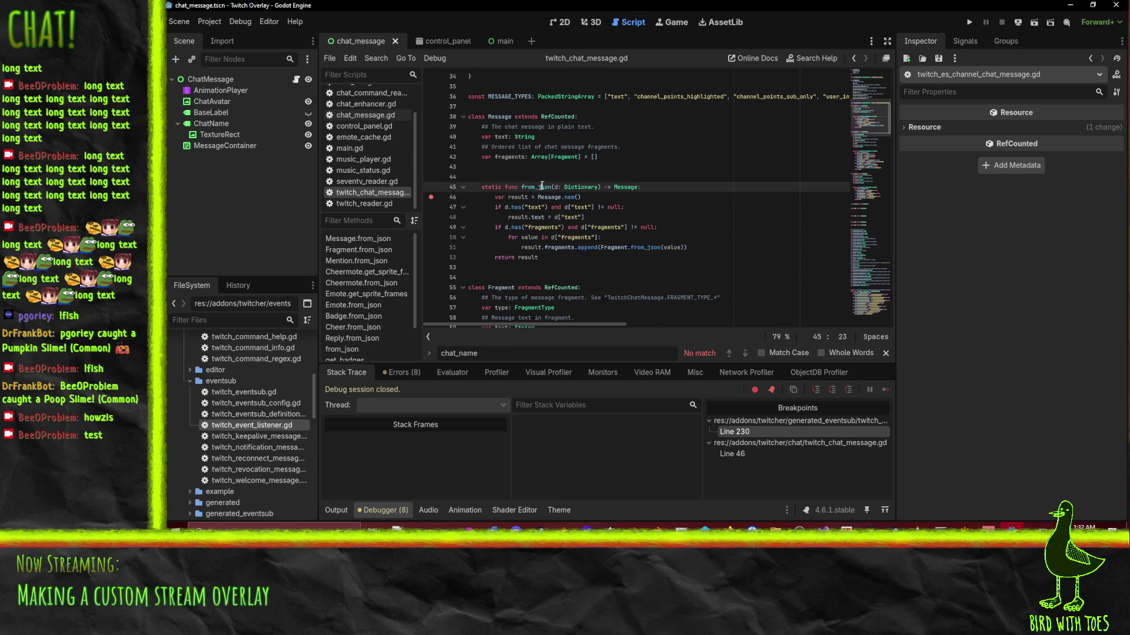
double_click(499, 116)
Search the whole project for Message with Find in Files.
key("ctrl+shift+f")
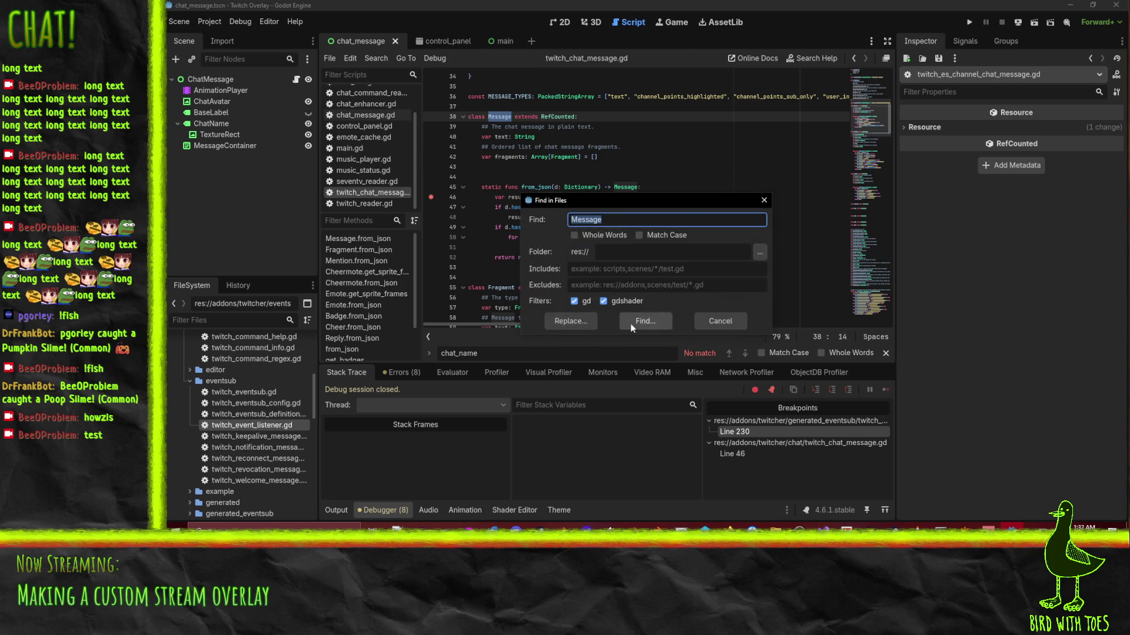
left_click(646, 321)
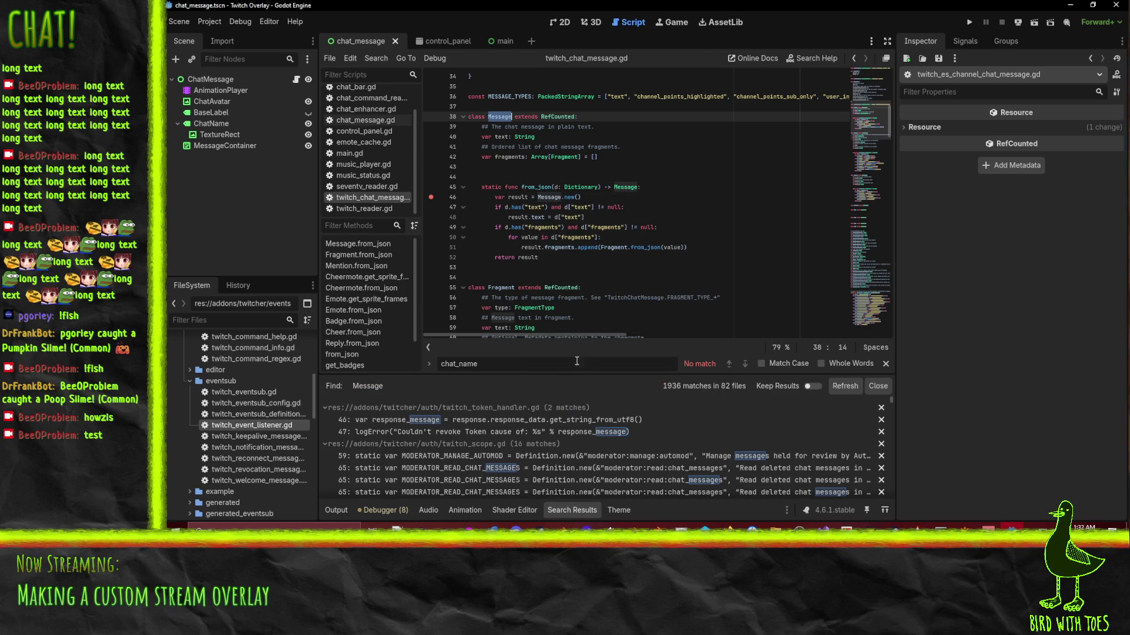
scroll(514, 432, "down", 3)
scroll(534, 437, "up", 3)
Search again case-sensitively for Message.new, listing 19 matches in 14 files.
key("ctrl+shift+f")
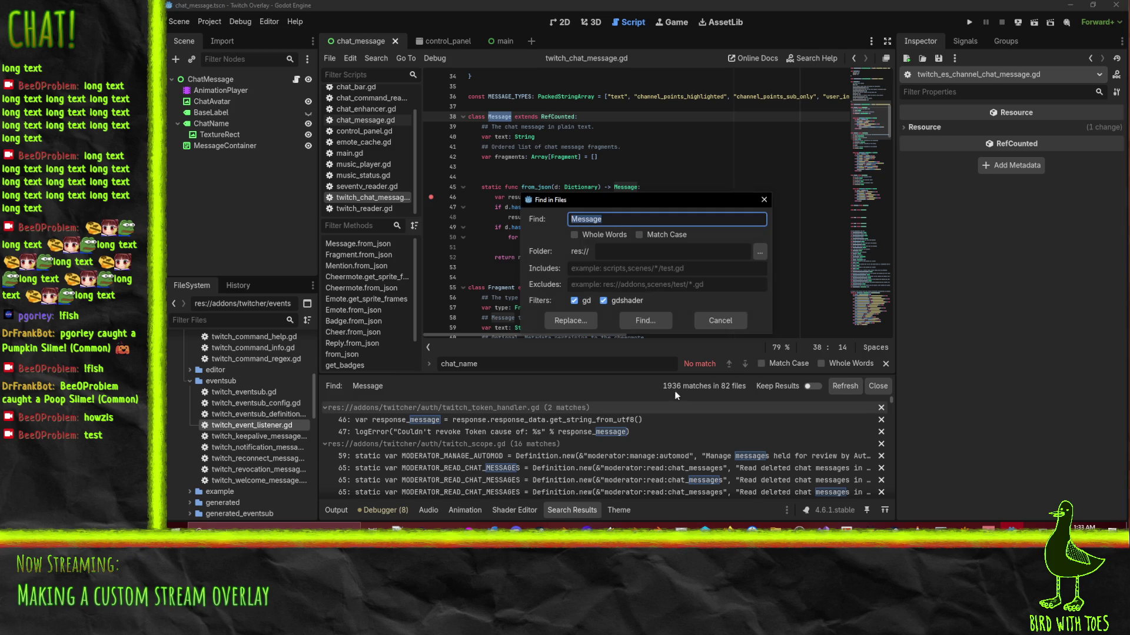
left_click(641, 234)
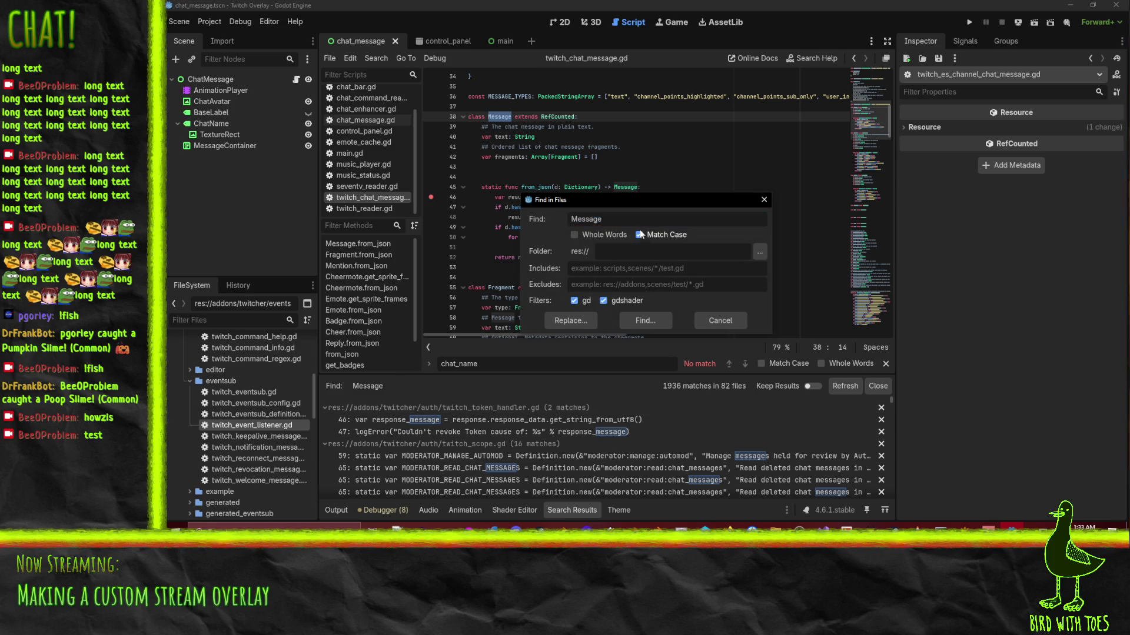
type("new")
left_click(641, 321)
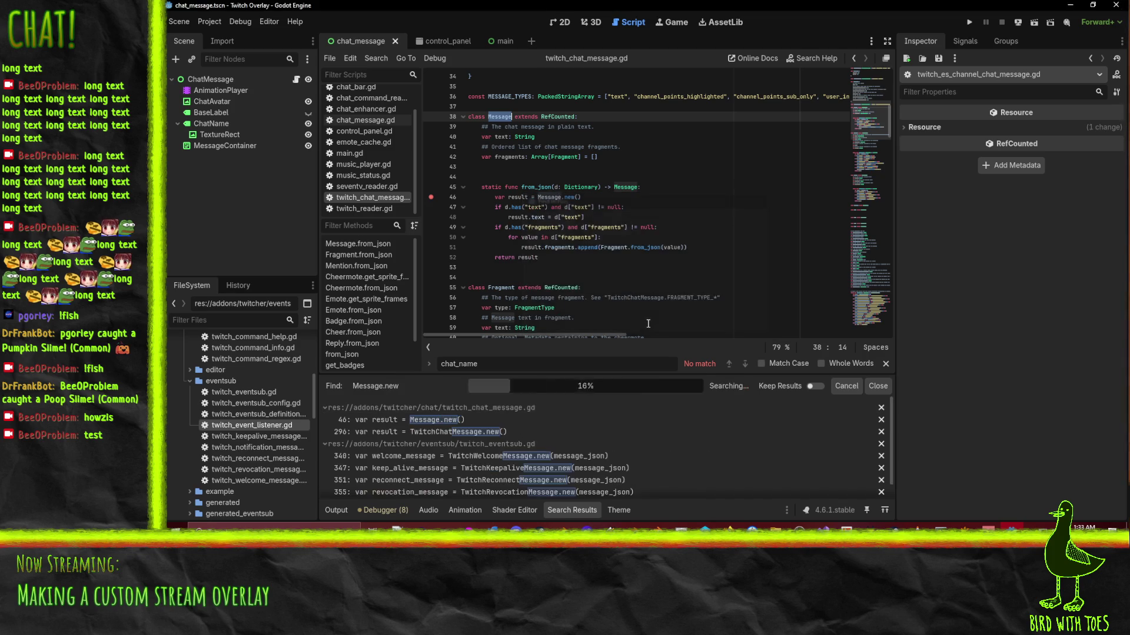
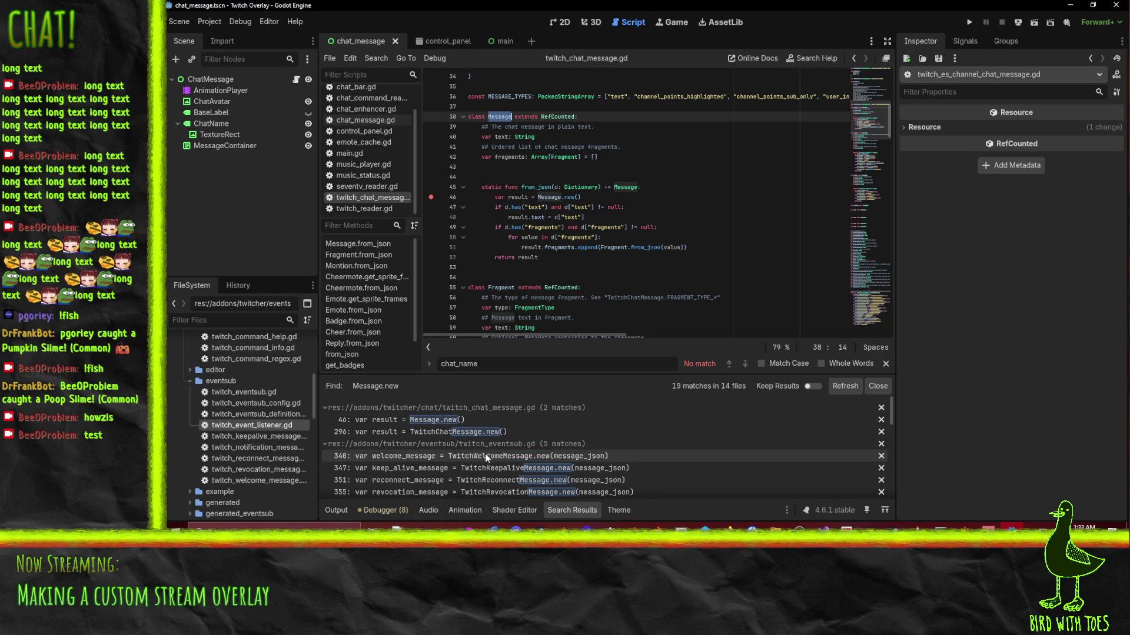
Search the whole project for 'Message.from_json', taken from the from_json name on line 45.
scroll(486, 458, "down", 1)
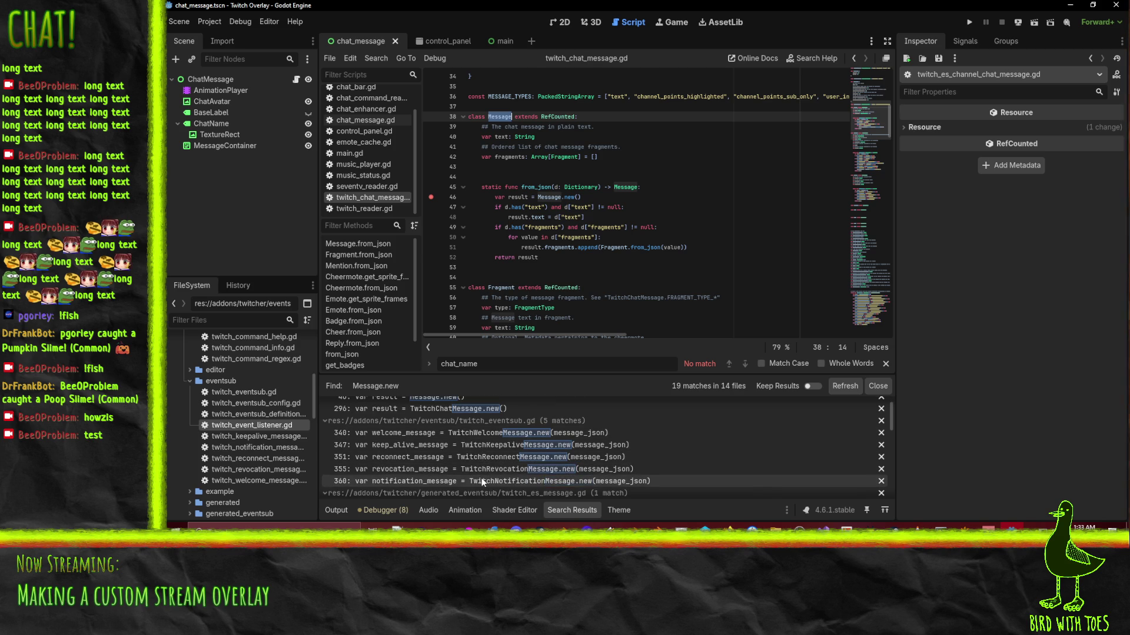
scroll(670, 461, "down", 3)
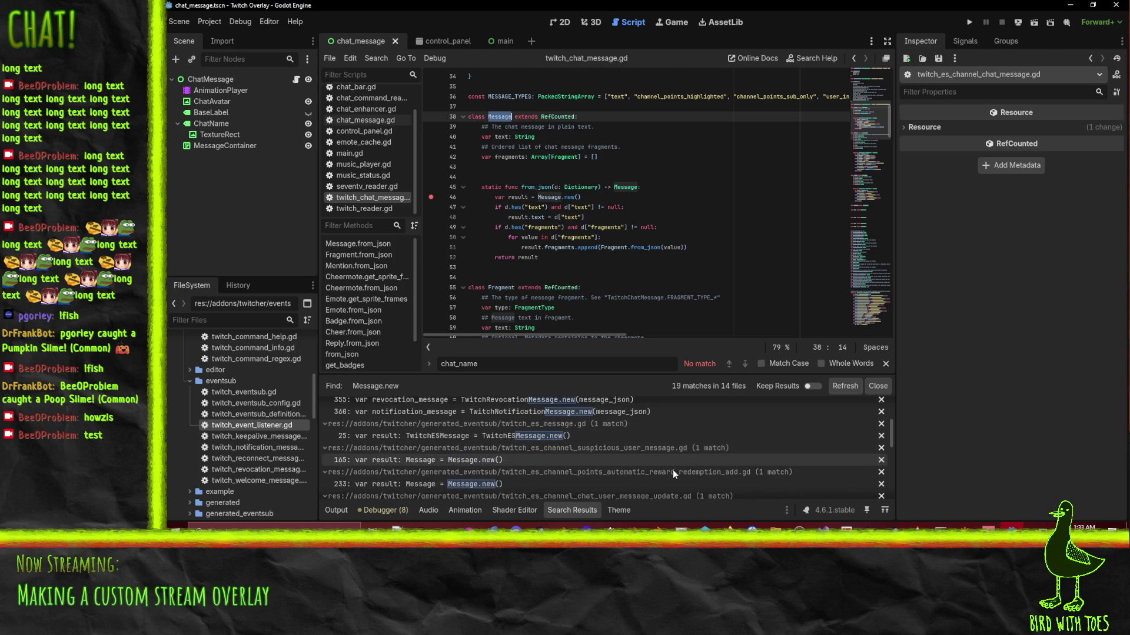
double_click(524, 187)
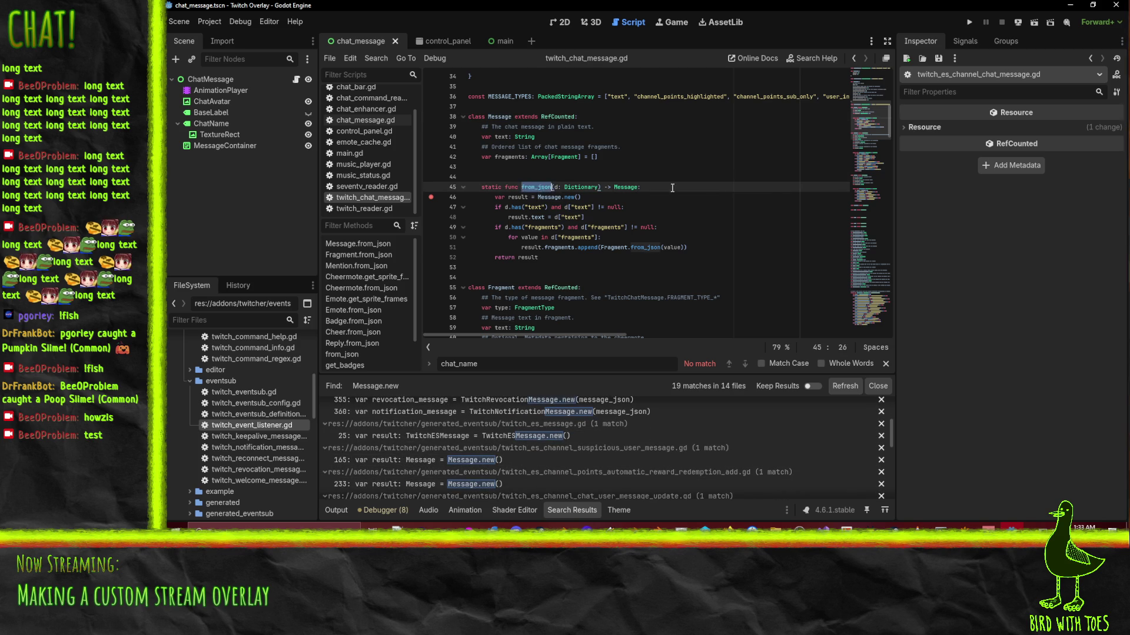
key("ctrl+shift+f")
left_click(645, 219)
type("Message.from_json")
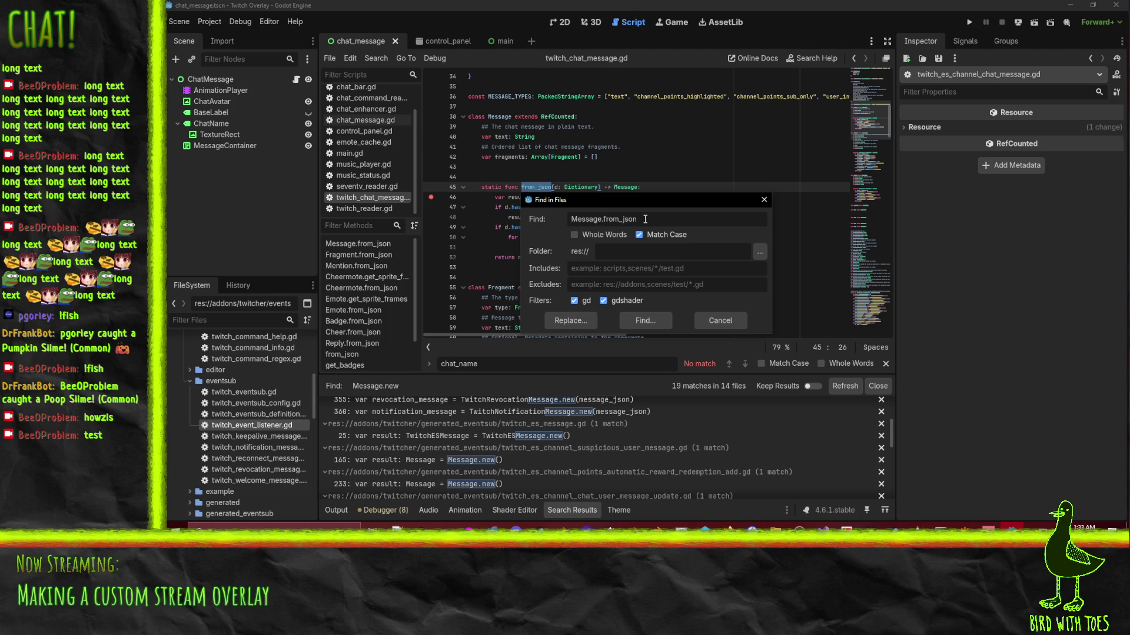
left_click(655, 324)
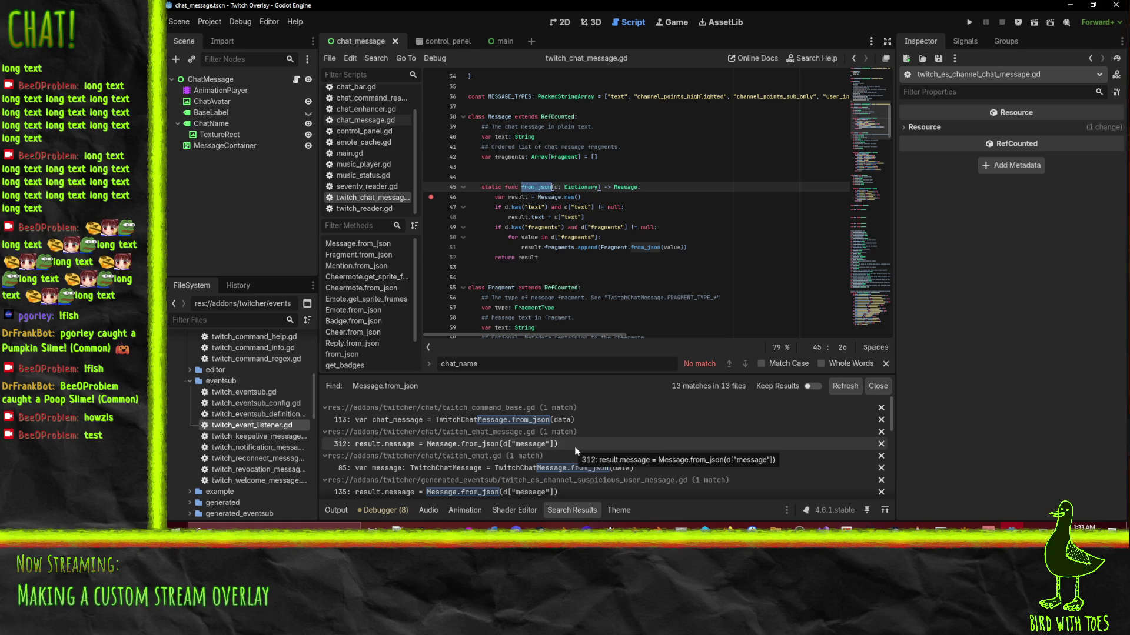
Open the line 312 match in twitch_chat_message.gd and set a breakpoint on line 296.
left_click(457, 446)
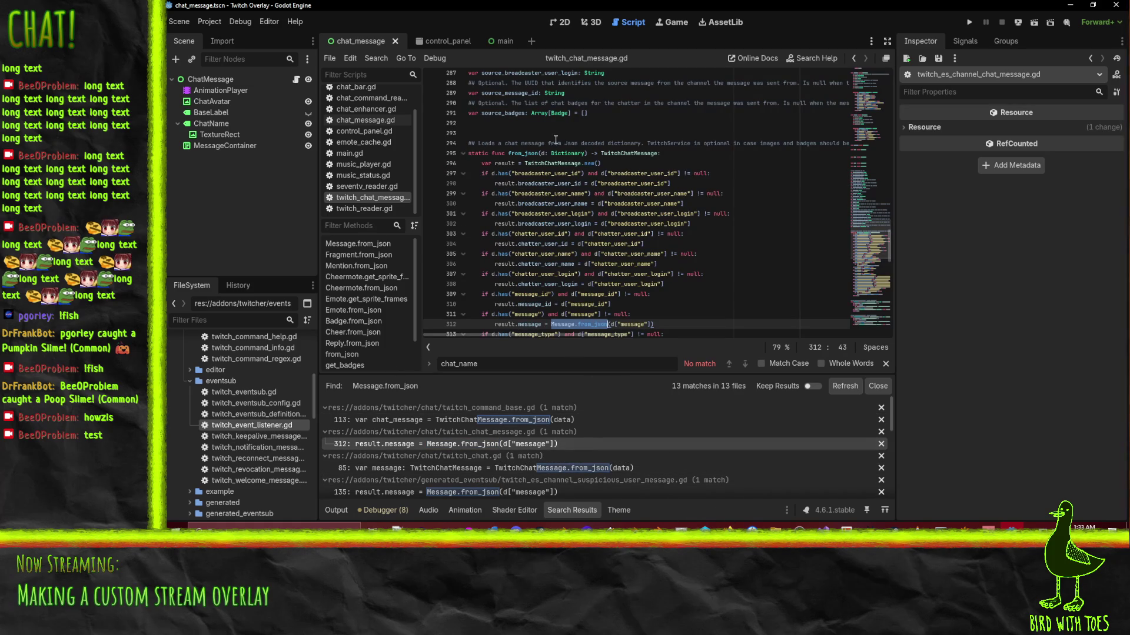
scroll(706, 259, "up", 1)
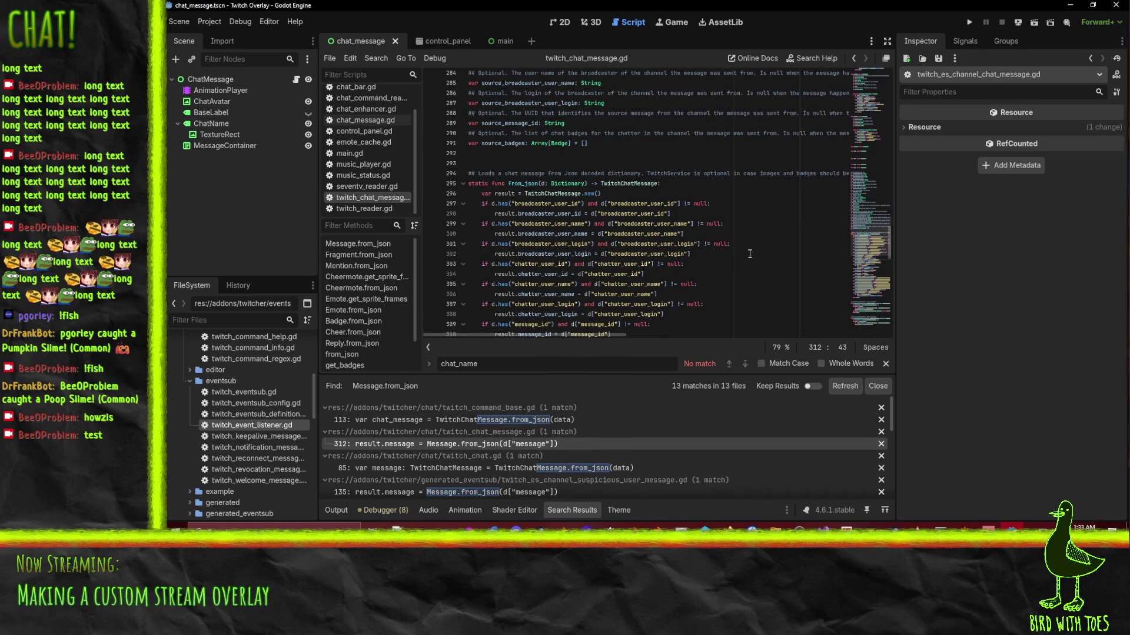
scroll(633, 212, "up", 1)
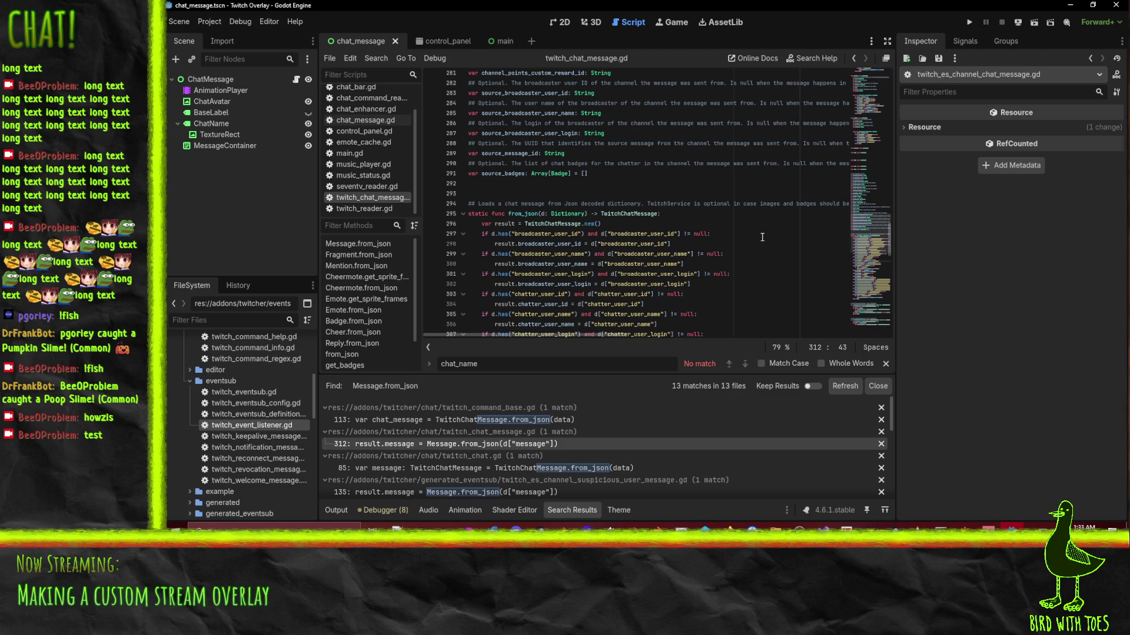
scroll(762, 237, "down", 4)
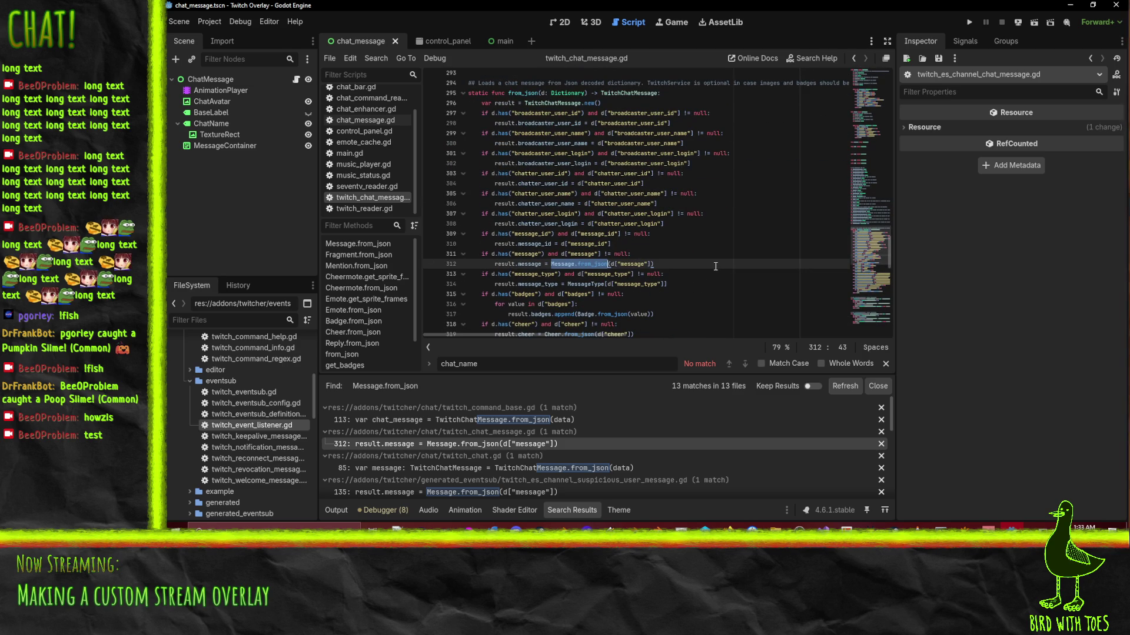
scroll(716, 265, "down", 9)
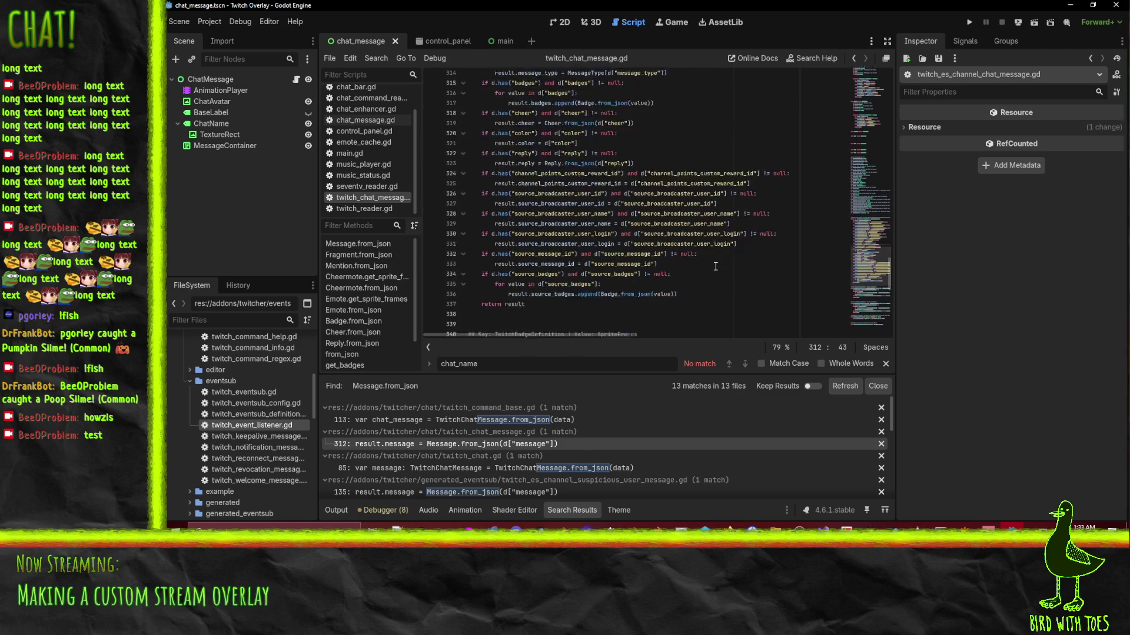
scroll(712, 266, "up", 12)
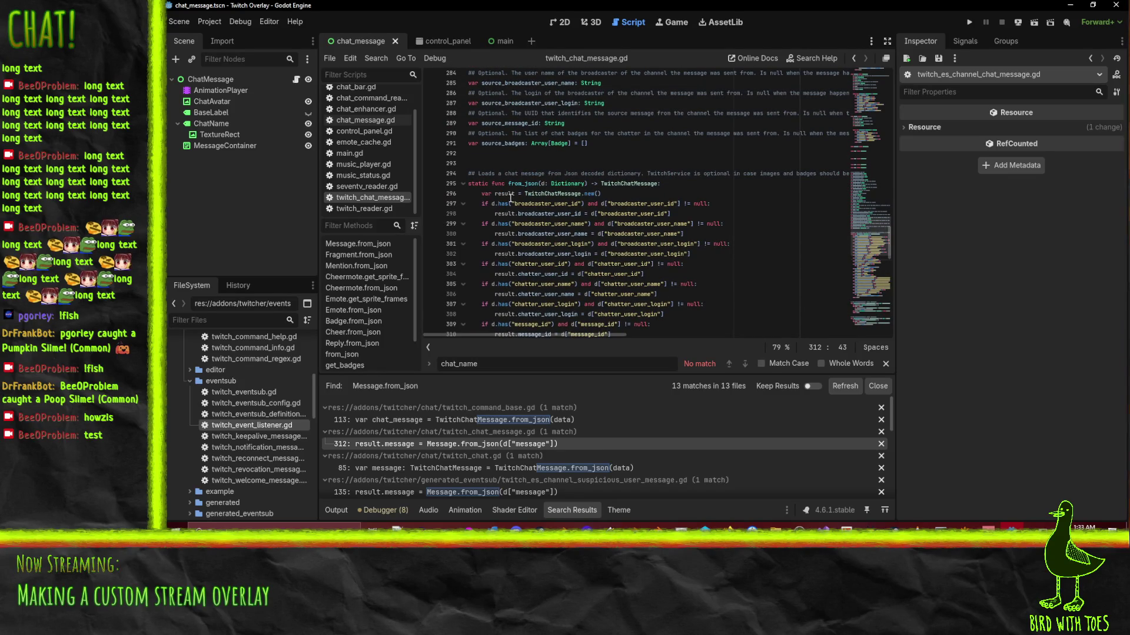
left_click(431, 193)
left_click(667, 195)
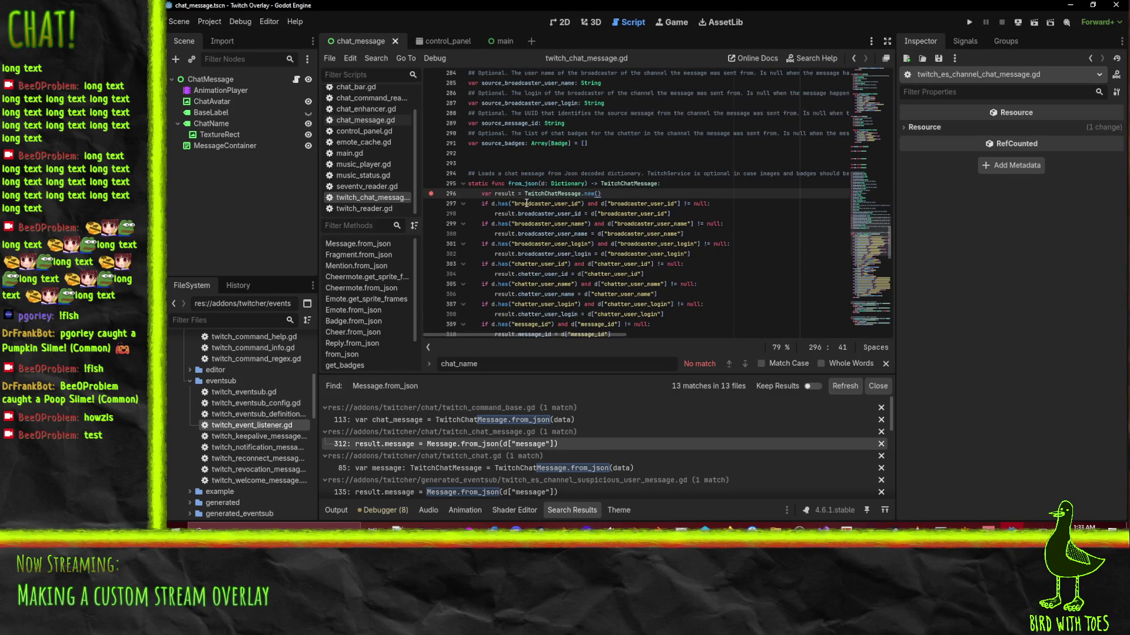
Select the TwitchChatMessage return type on line 295 for a project-wide search.
scroll(528, 203, "down", 3)
scroll(486, 478, "down", 1)
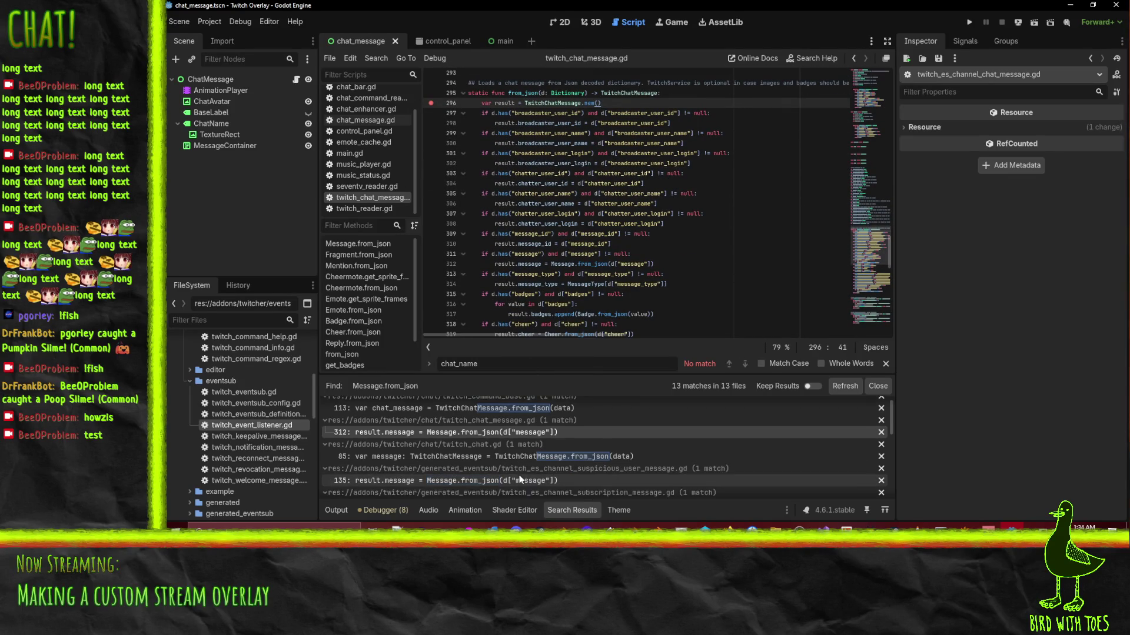
scroll(585, 460, "up", 1)
scroll(587, 208, "up", 5)
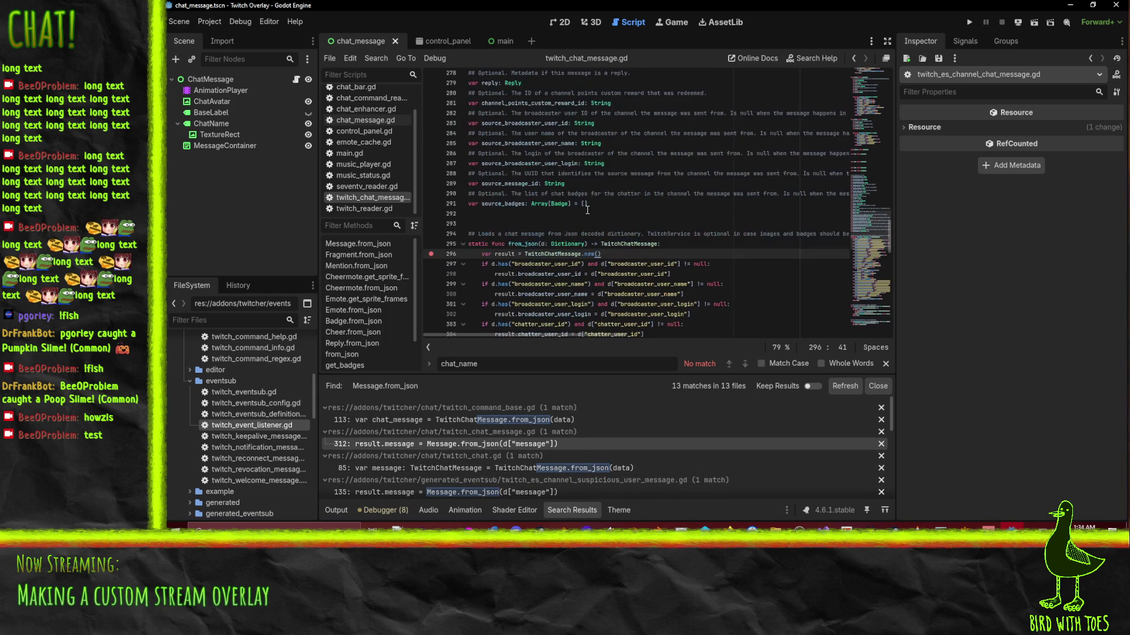
left_click(628, 243)
scroll(677, 250, "up", 20)
scroll(677, 251, "down", 20)
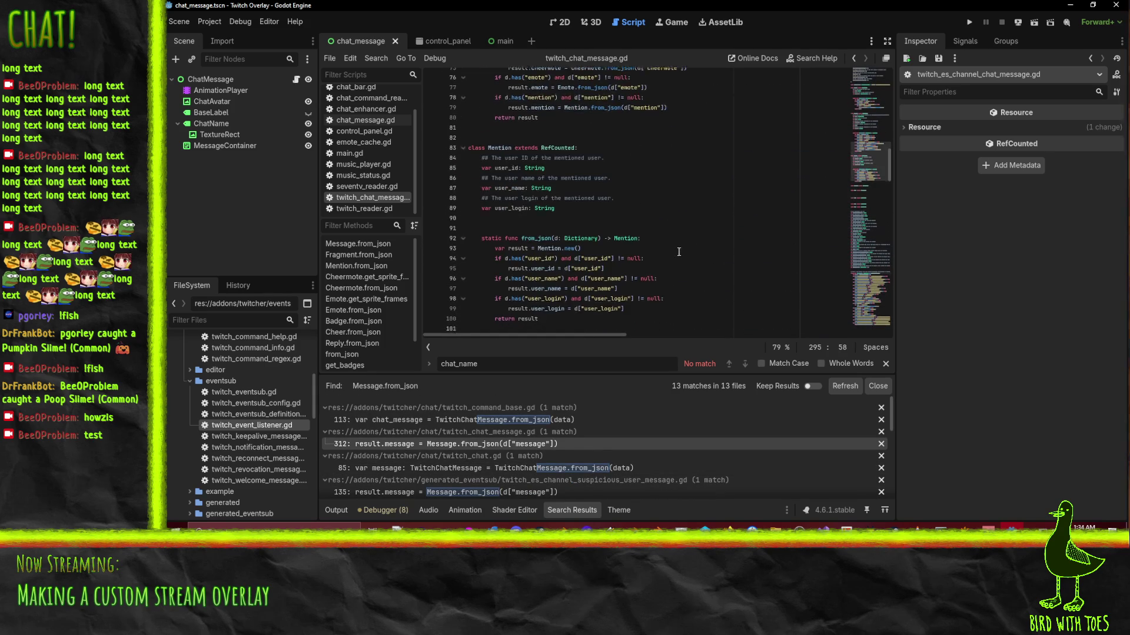
scroll(683, 243, "up", 4)
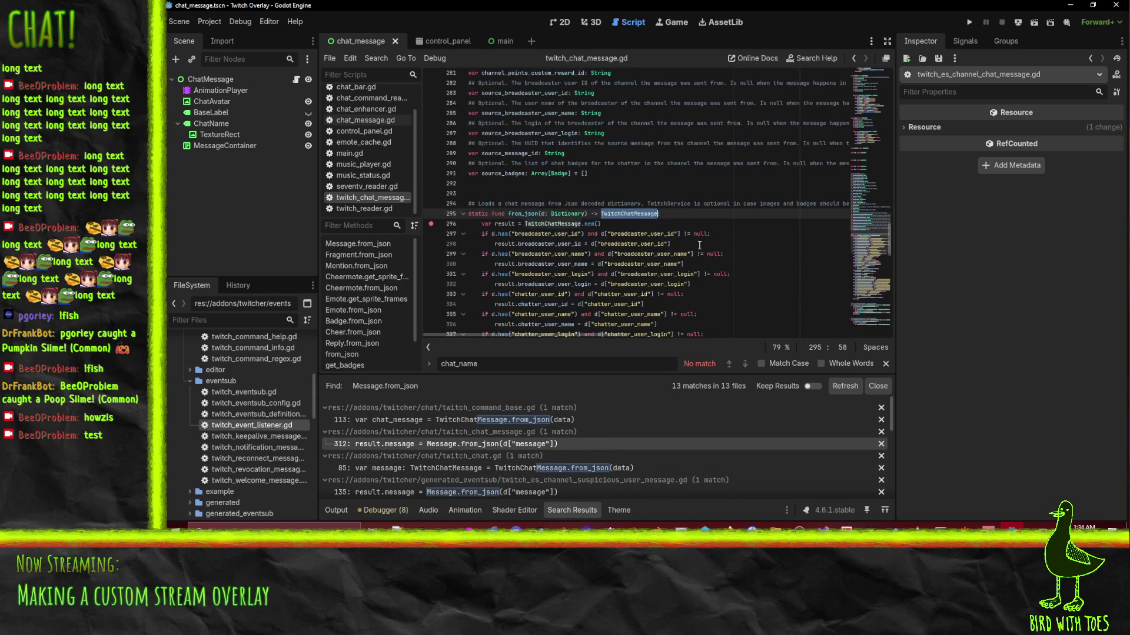
key("ctrl+shift+f")
Find all TwitchChatMessage references (59 matches in 13 files) and collapse the twitch_command_help.gd group.
left_click(637, 325)
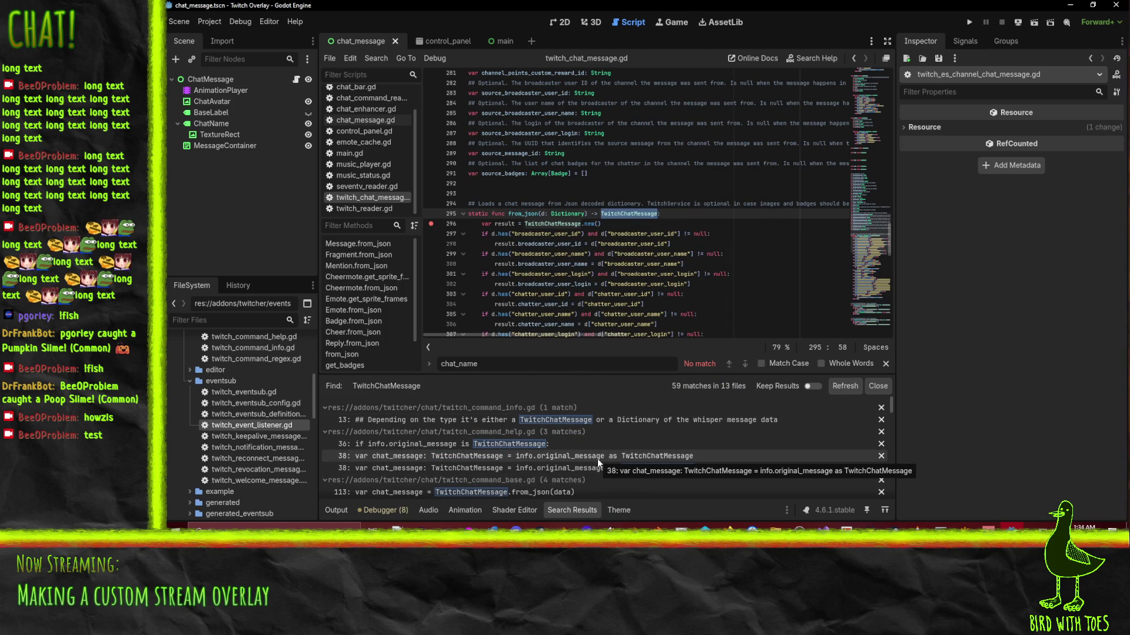
left_click(324, 432)
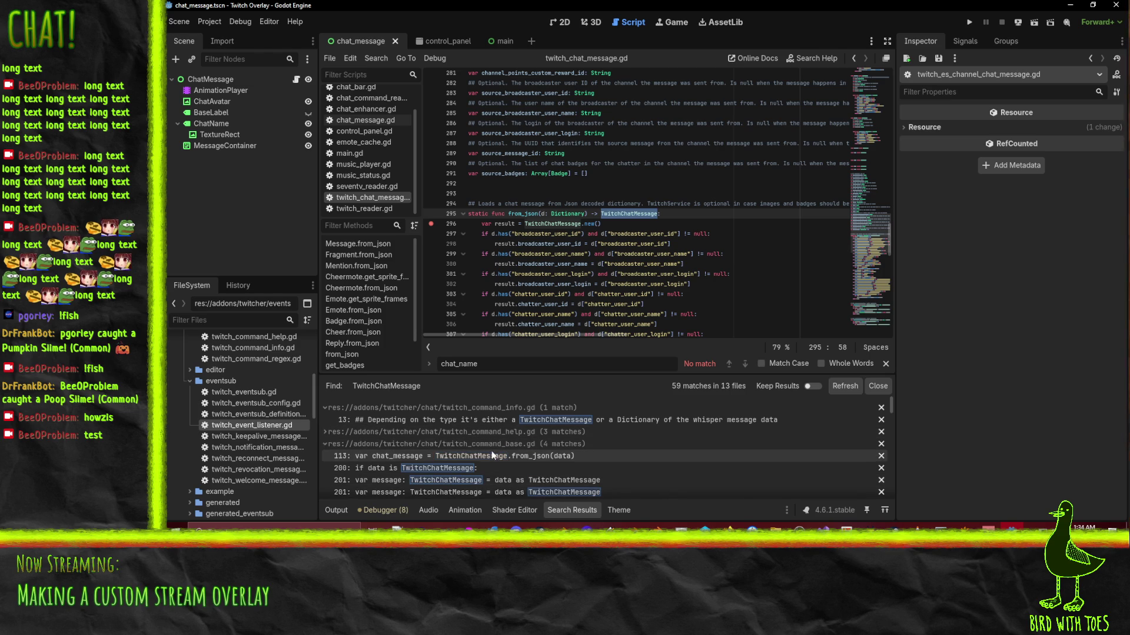
scroll(496, 453, "down", 3)
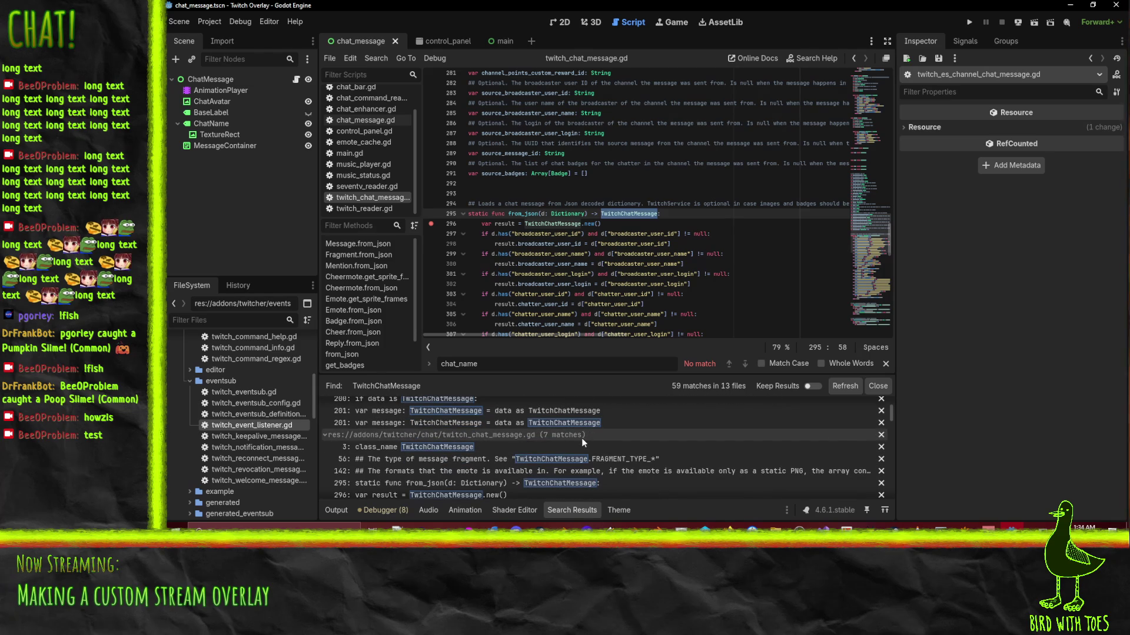
scroll(581, 442, "down", 3)
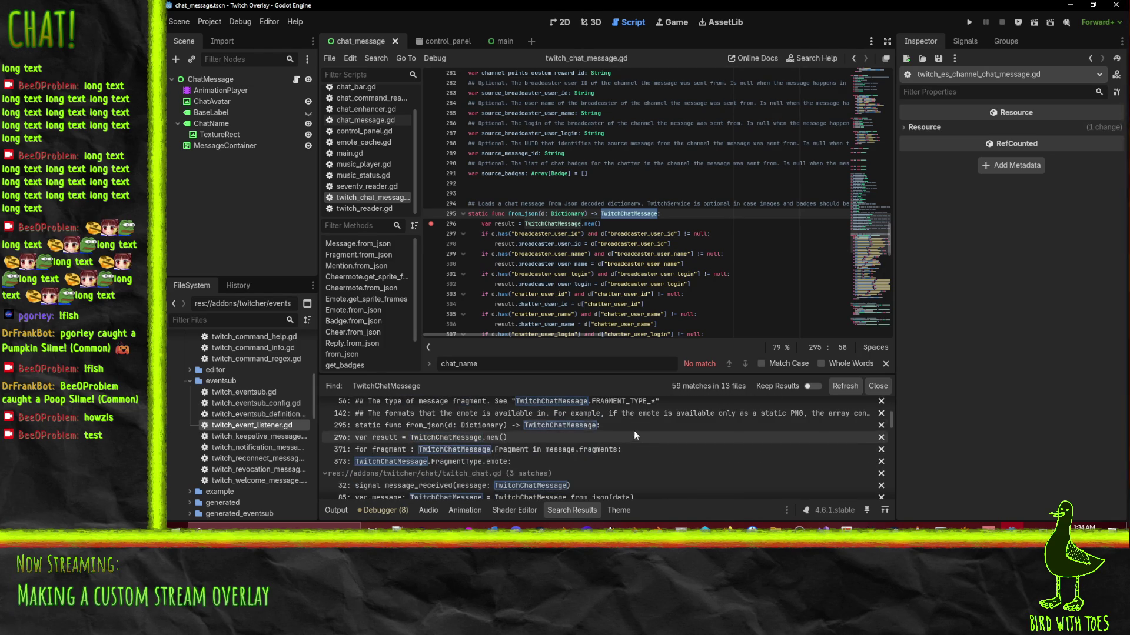
scroll(650, 446, "down", 3)
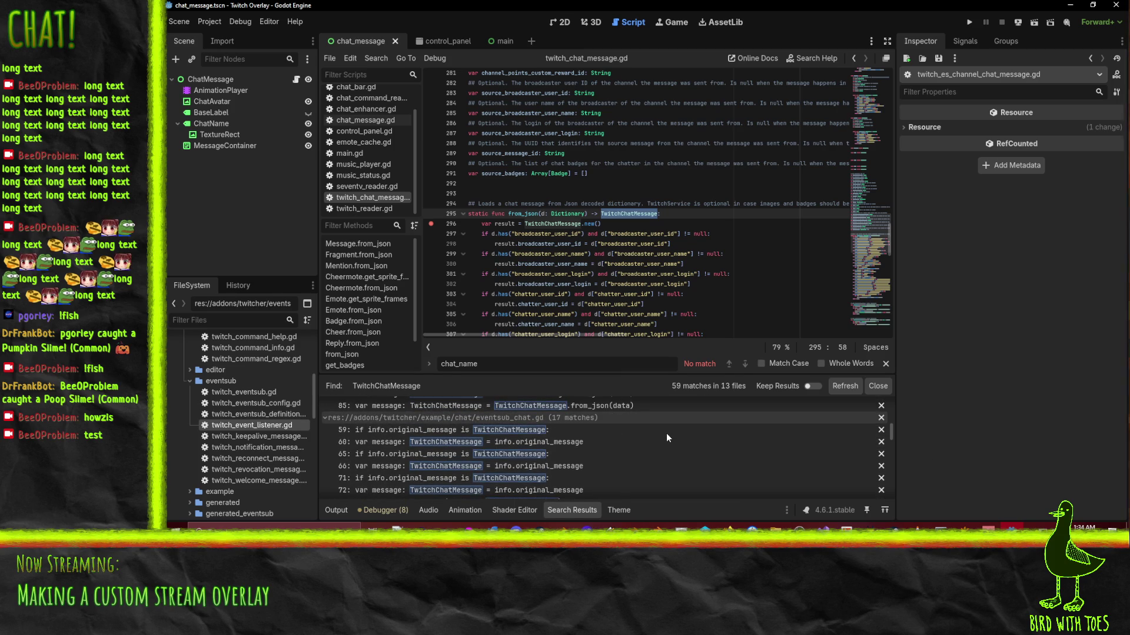
scroll(666, 438, "down", 2)
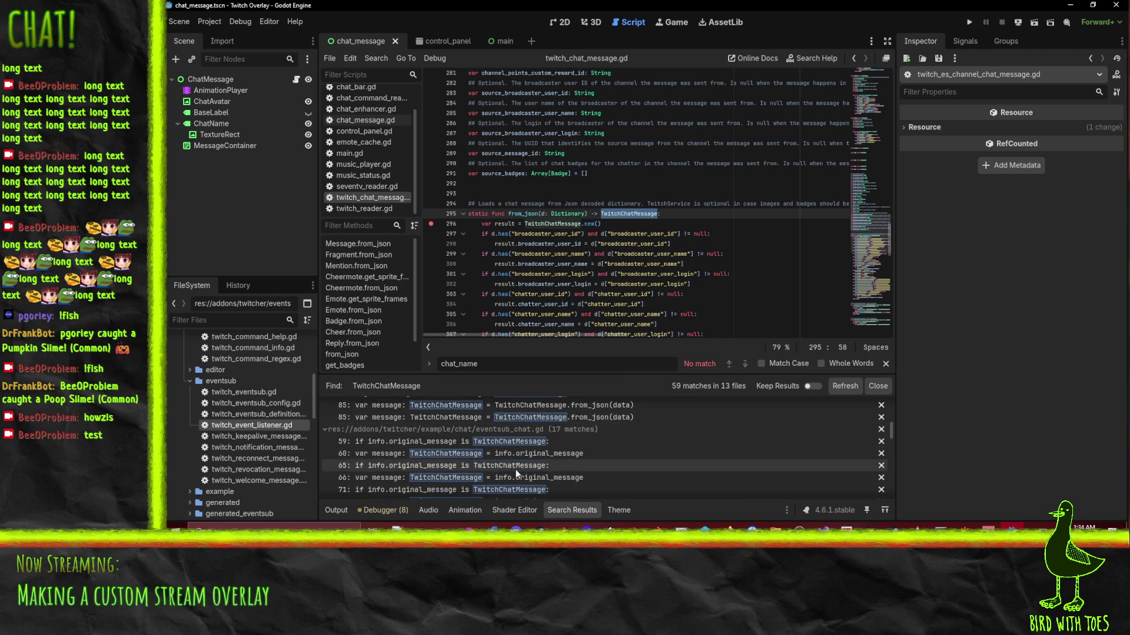
Open eventsub_chat.gd at its line 59 match and scroll through the show_text function.
left_click(397, 444)
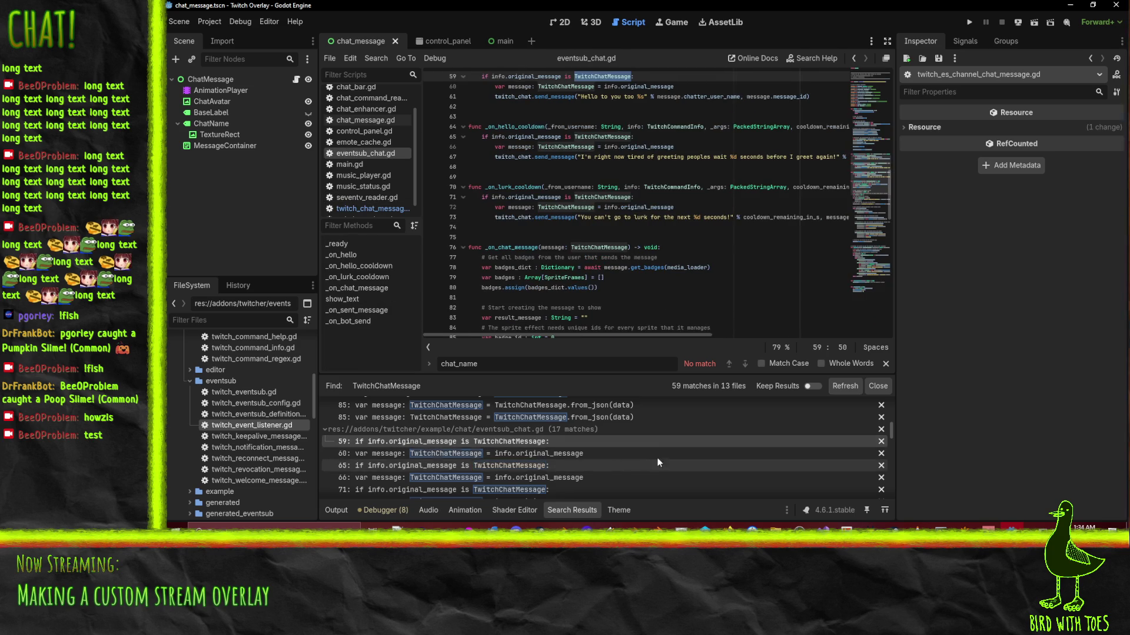
scroll(739, 281, "up", 3)
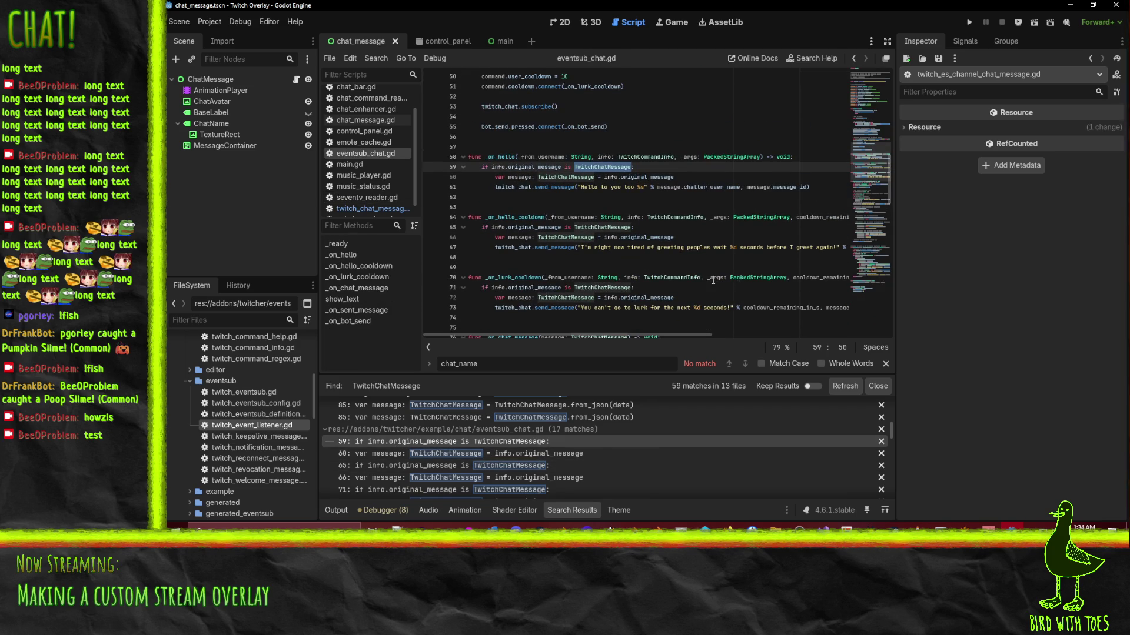
scroll(755, 271, "up", 3)
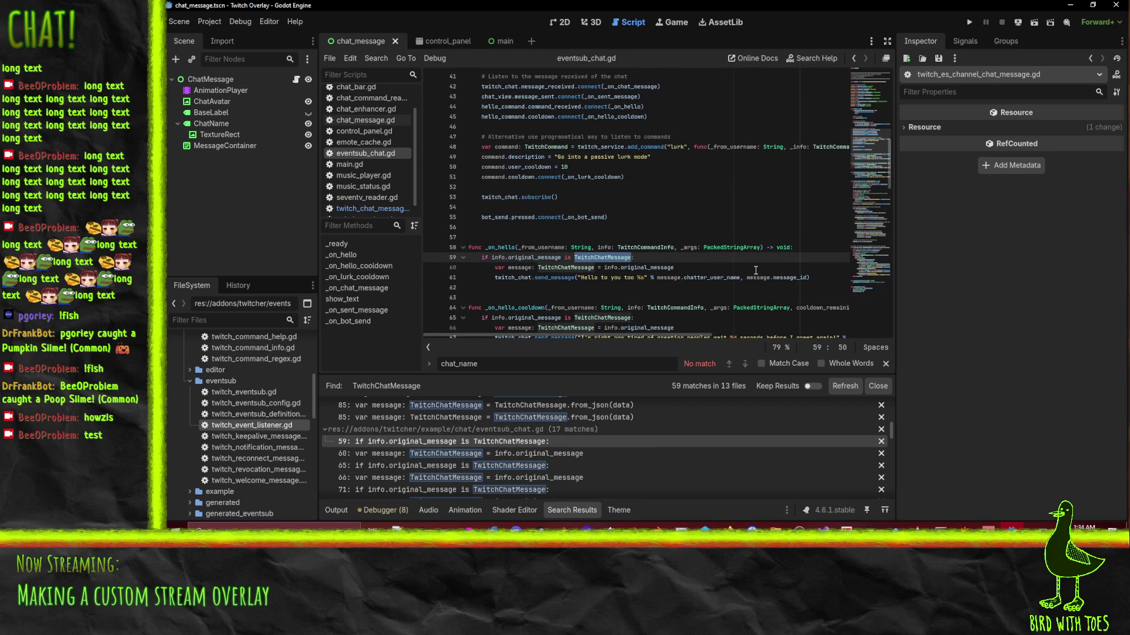
scroll(671, 207, "up", 9)
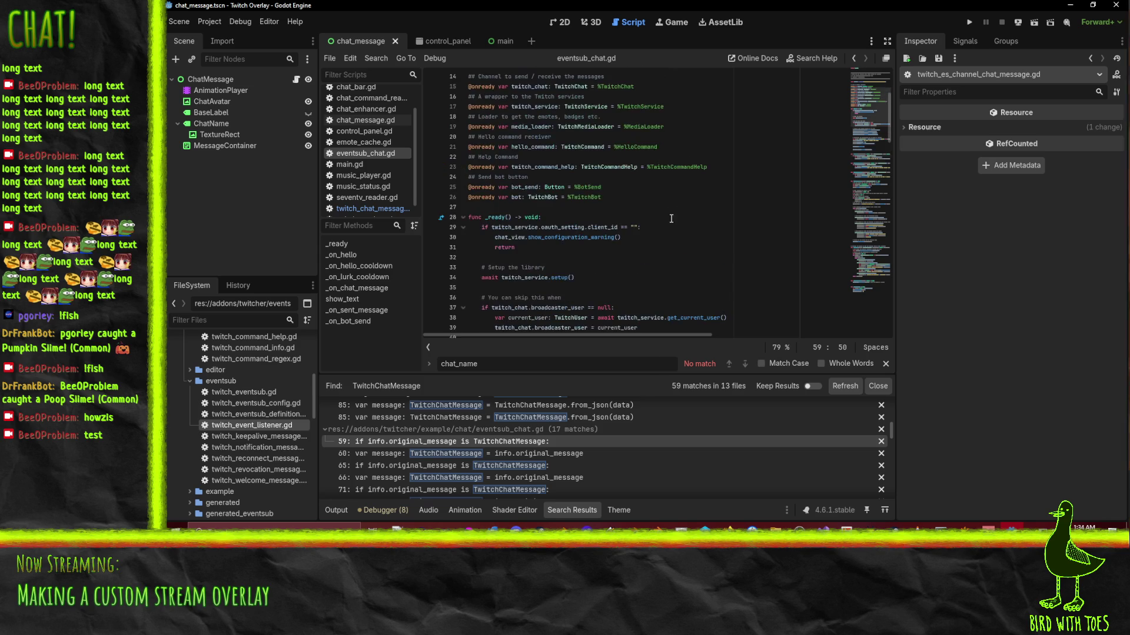
scroll(668, 235, "up", 5)
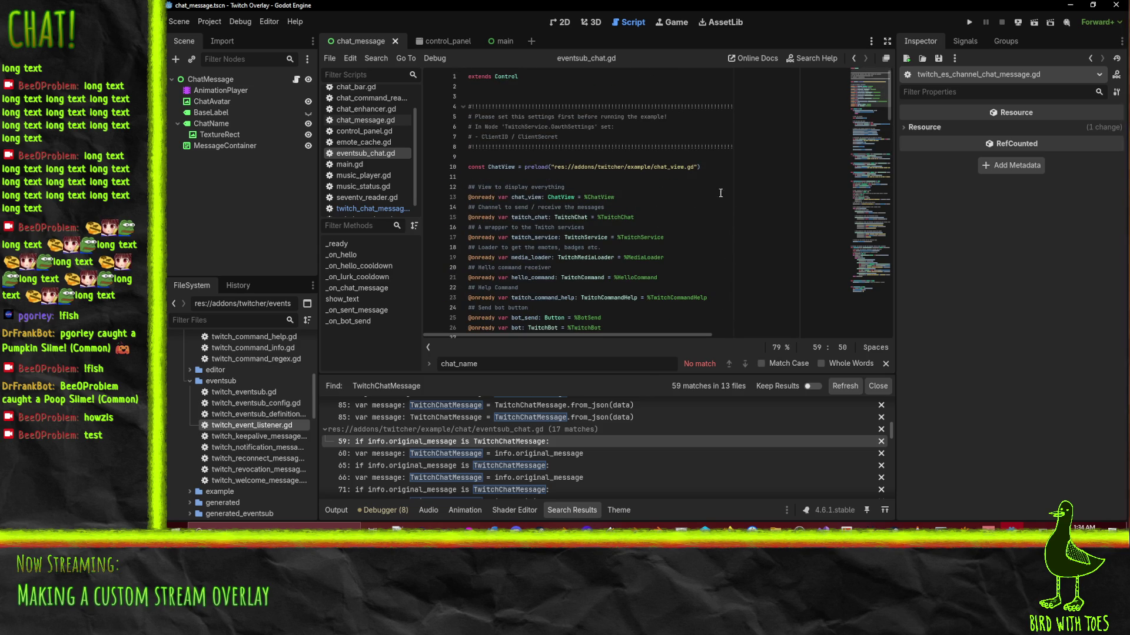
scroll(726, 208, "down", 8)
scroll(726, 208, "down", 17)
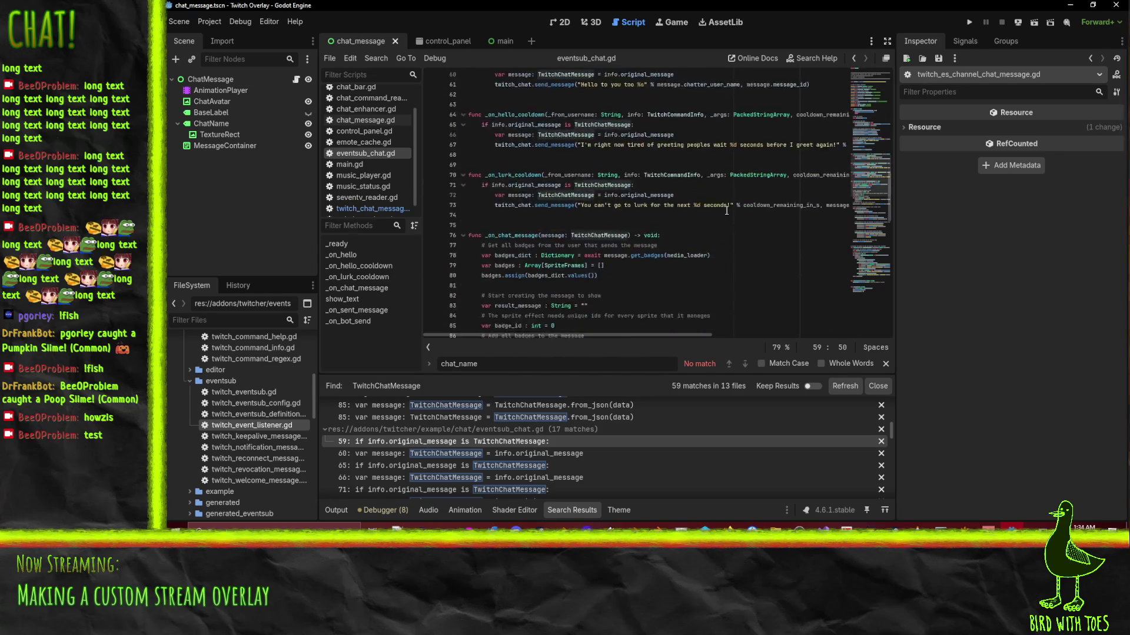
scroll(729, 208, "down", 10)
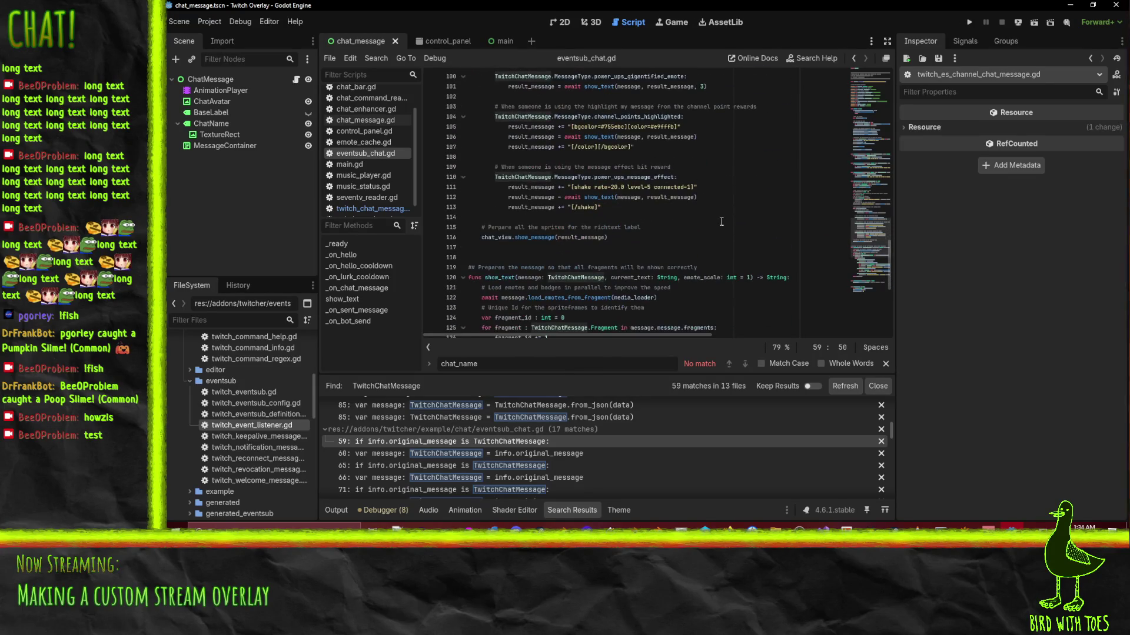
scroll(766, 223, "down", 2)
scroll(765, 223, "down", 1)
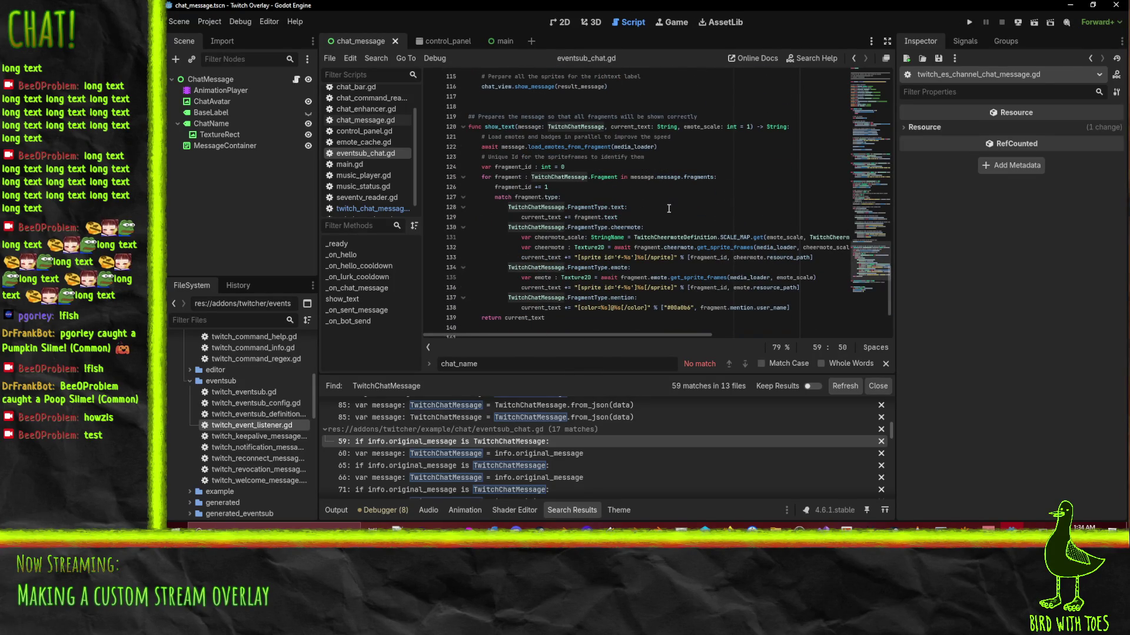
Mark the emote-loading, cheermote sprite and emote sprite lines, then open eventsub_chat.gd's context menu.
left_click(717, 147)
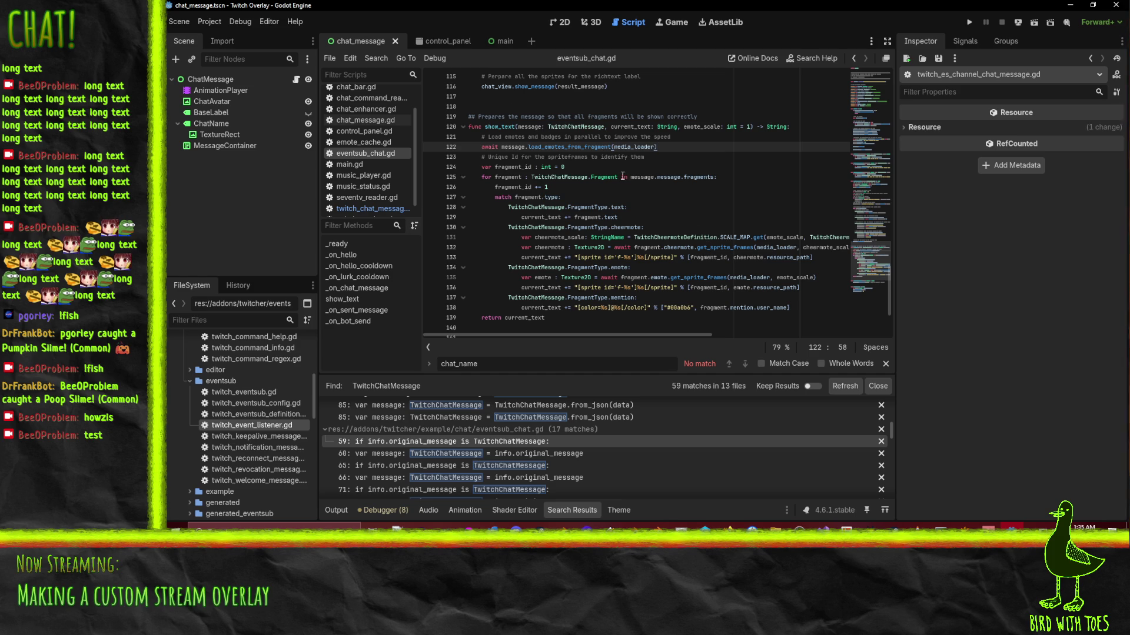
left_click(765, 268)
left_click(797, 257)
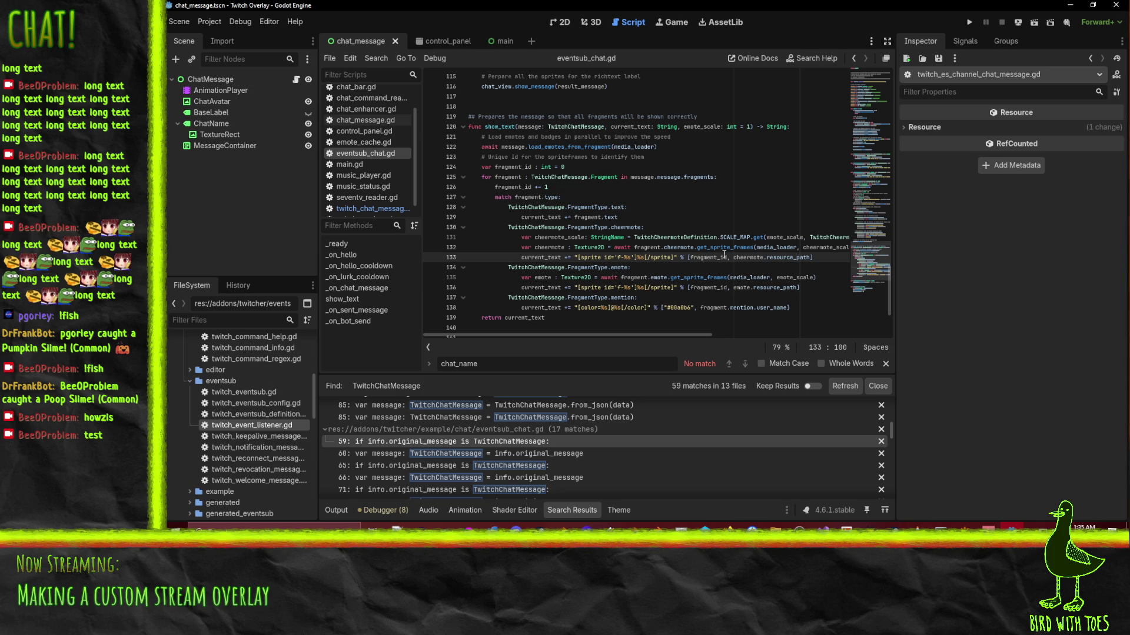
left_click(652, 288)
scroll(746, 256, "down", 3)
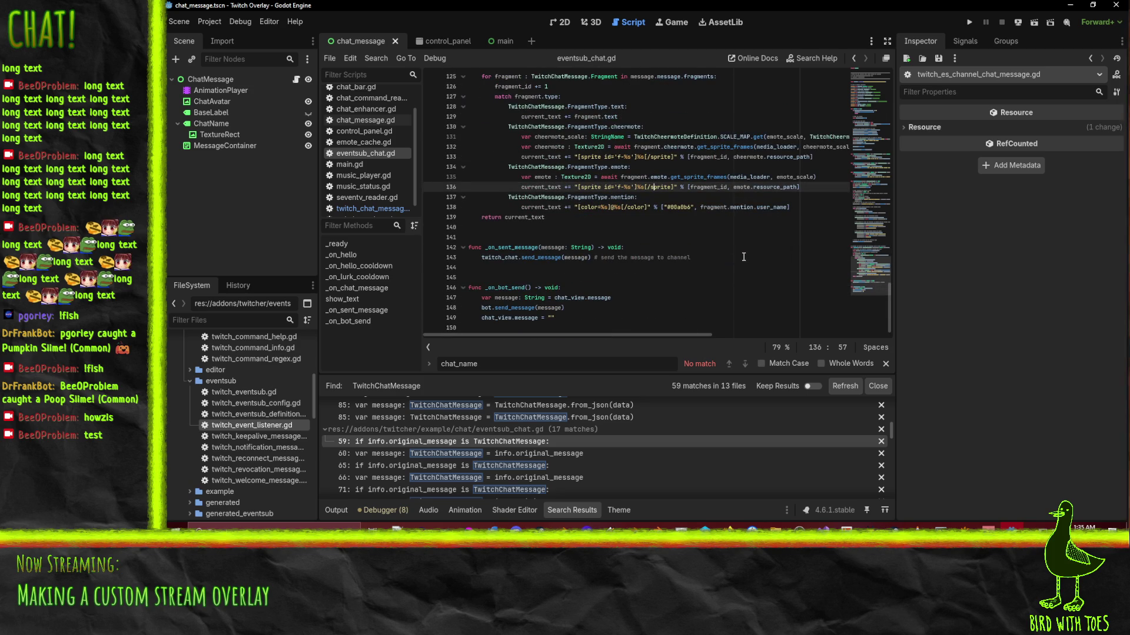
left_click(711, 264)
scroll(711, 264, "up", 5)
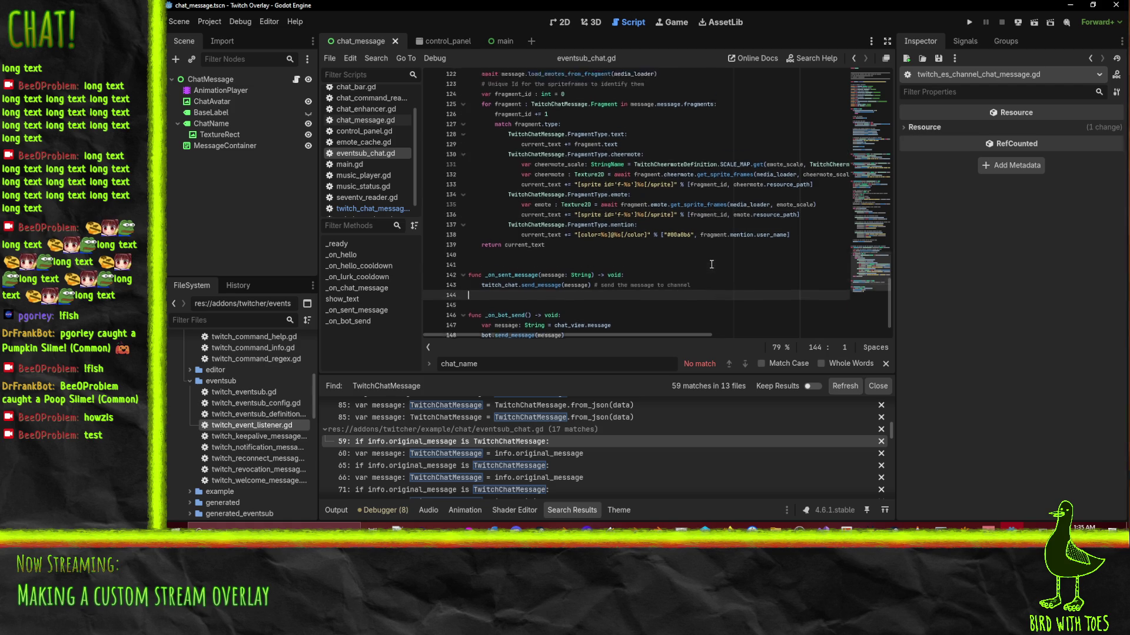
right_click(391, 154)
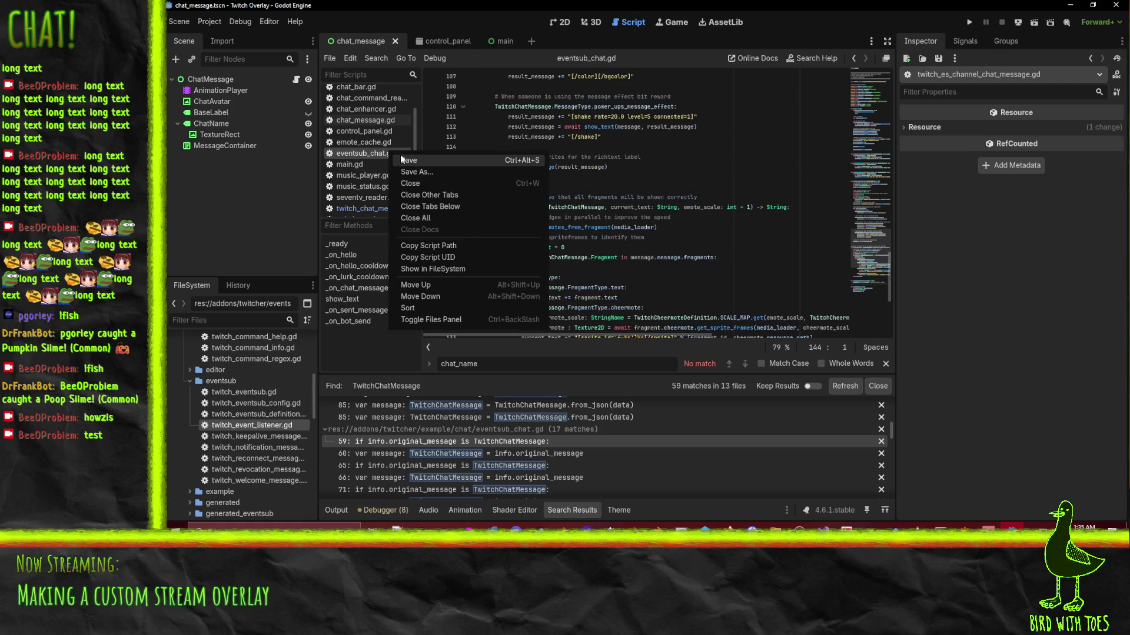
Close eventsub_chat.gd and collapse its matches in the Search Results.
left_click(431, 182)
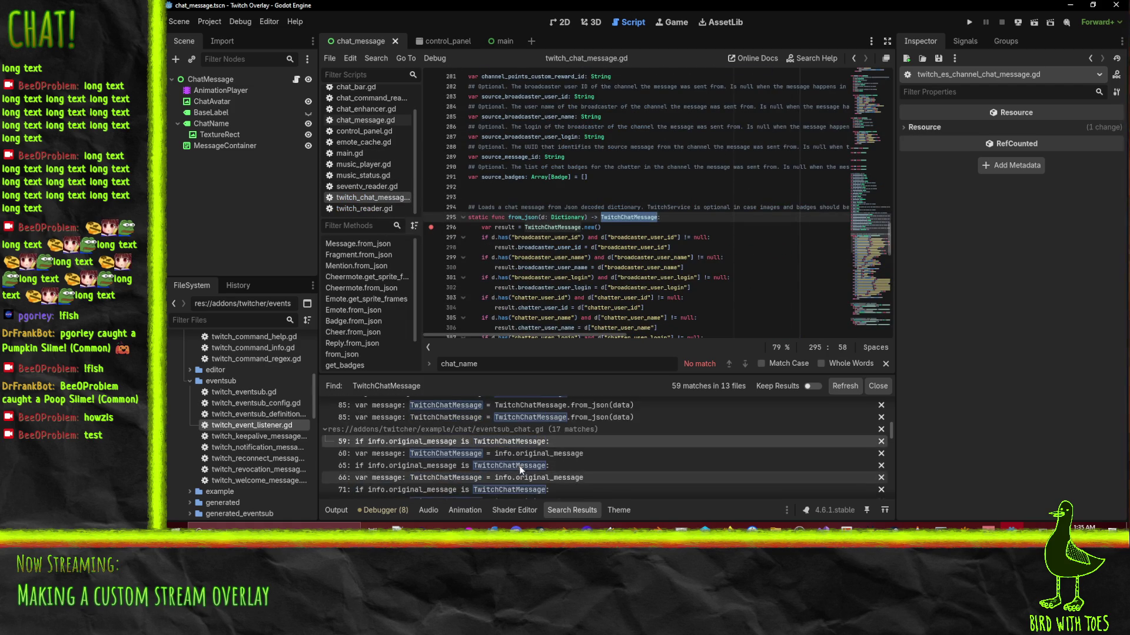
left_click(323, 430)
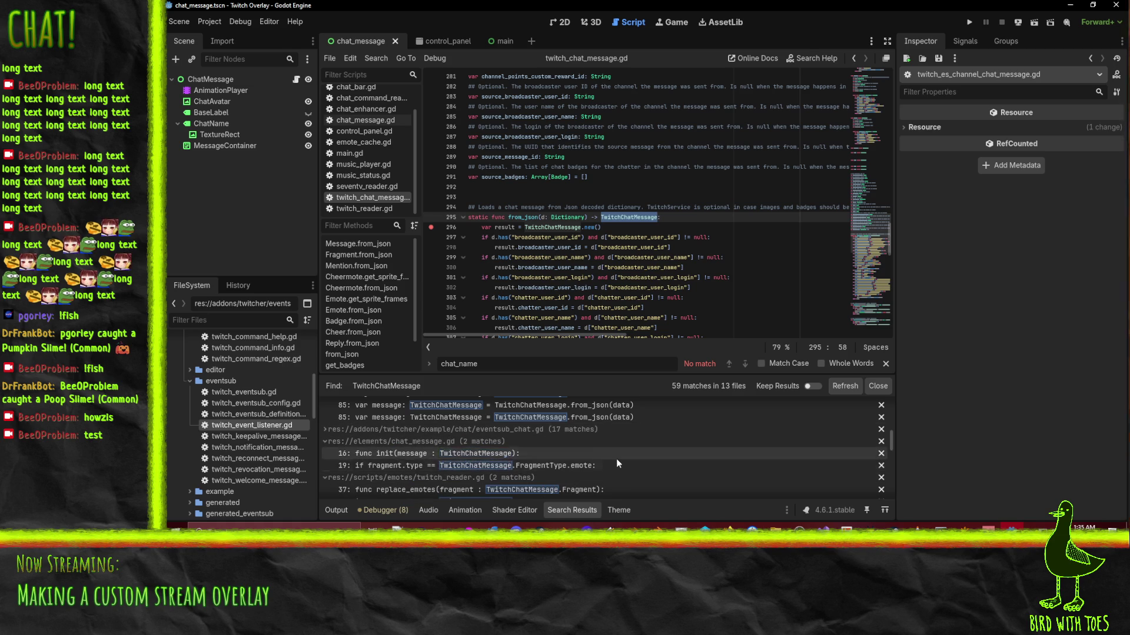
scroll(500, 462, "down", 3)
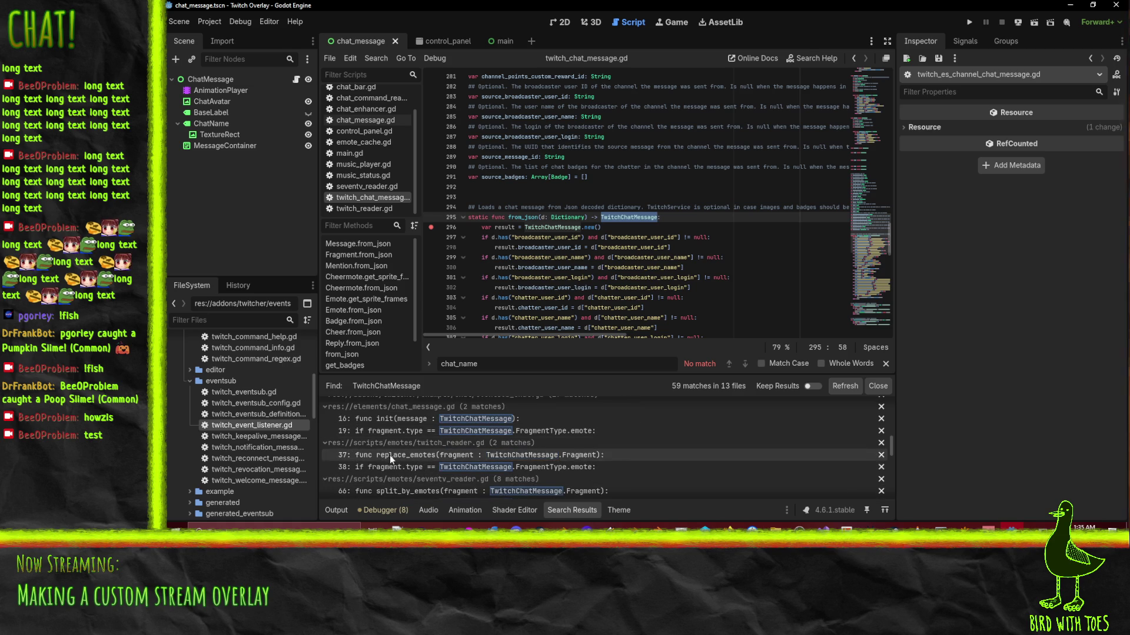
scroll(609, 469, "down", 2)
scroll(609, 470, "down", 1)
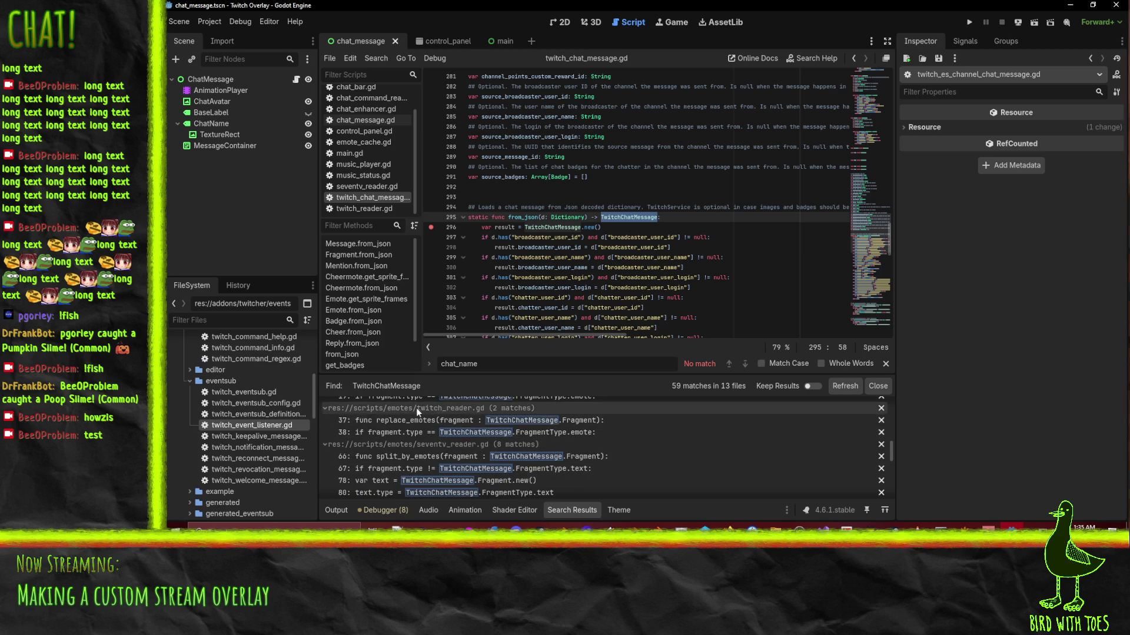
scroll(629, 440, "down", 1)
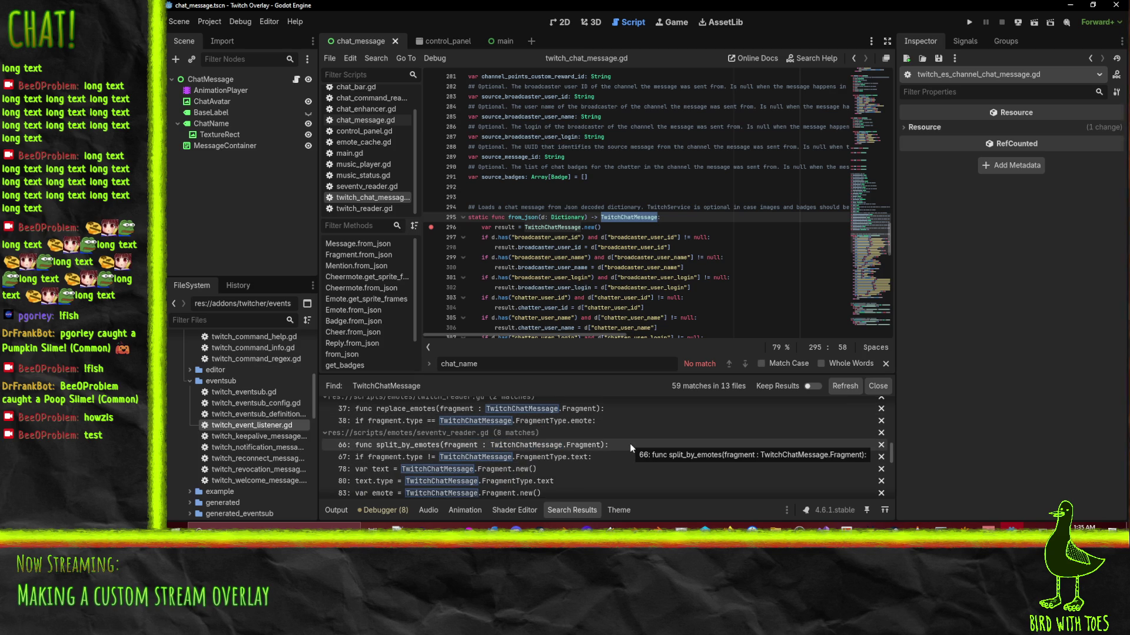
scroll(398, 447, "down", 4)
scroll(489, 450, "down", 5)
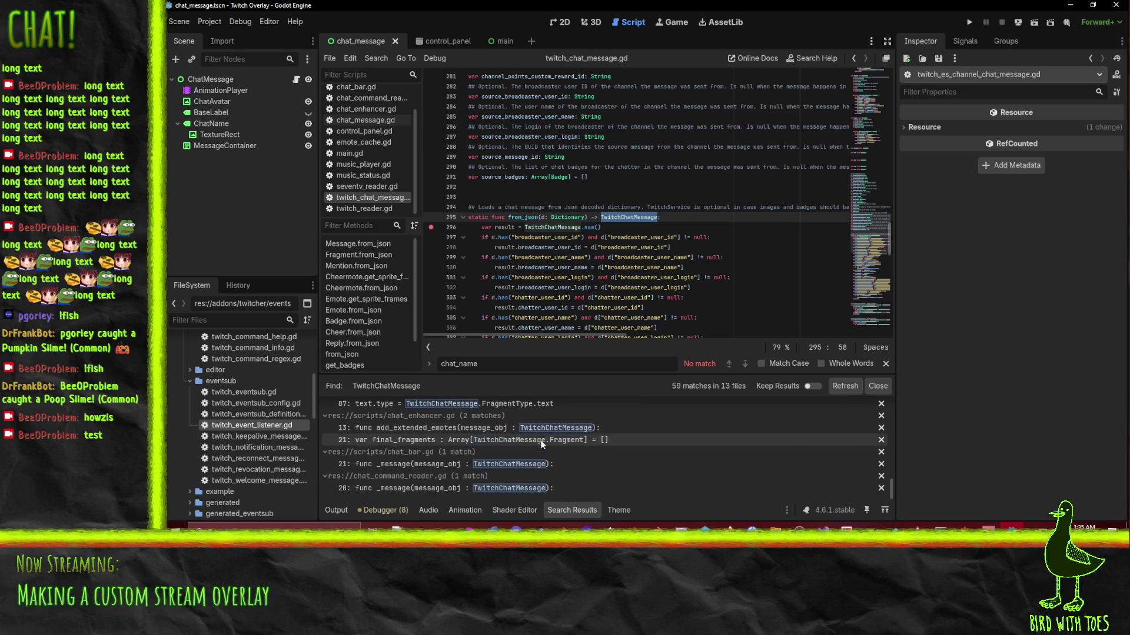
Run the project with F5 so it pauses at the line 296 breakpoint.
scroll(542, 457, "up", 5)
scroll(542, 456, "down", 10)
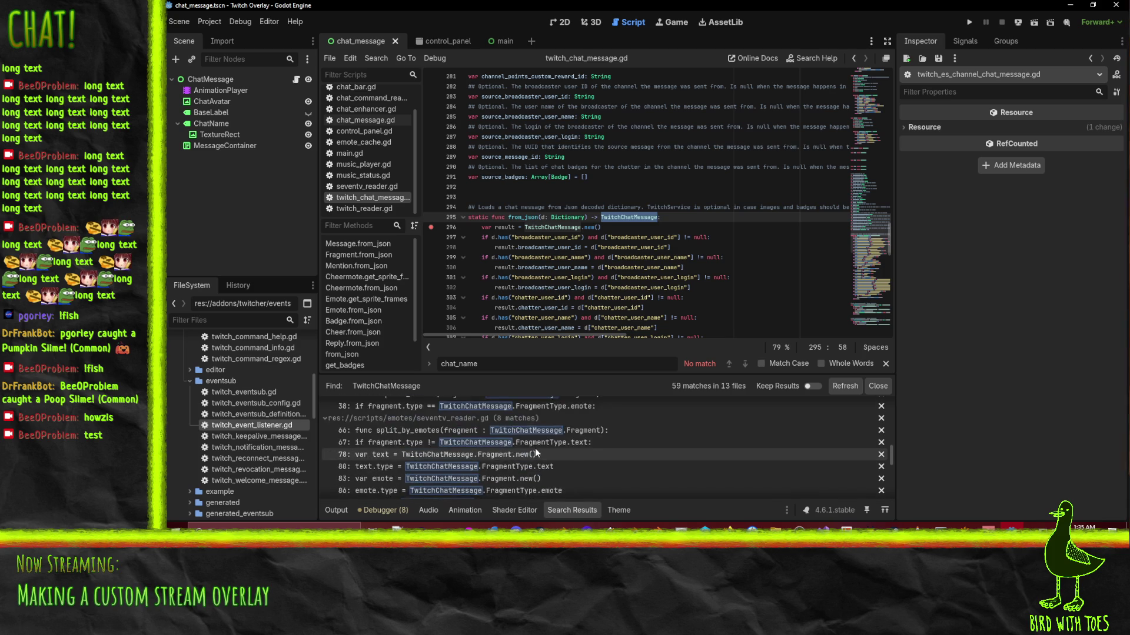
scroll(564, 468, "down", 5)
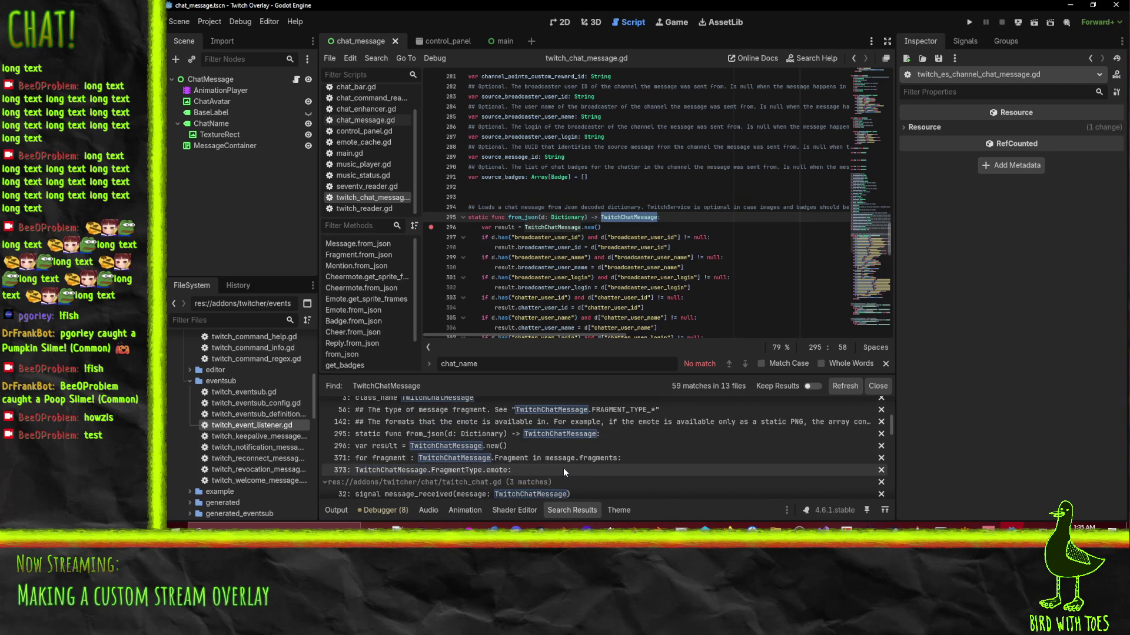
left_click(528, 257)
key("F5")
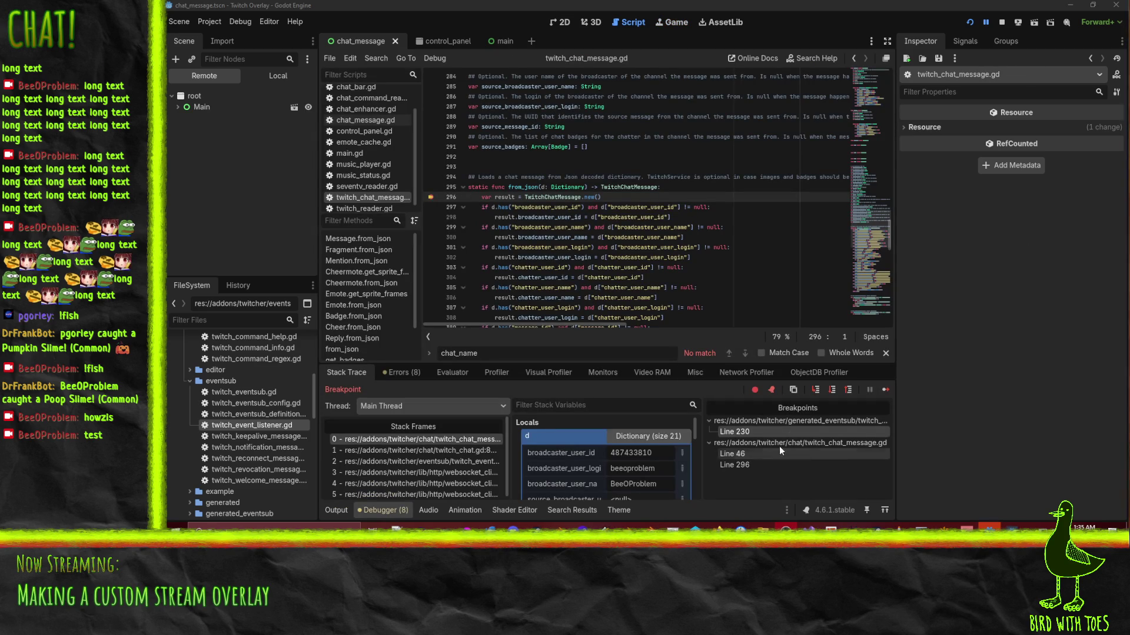
Delete the line 230 and line 46 breakpoints, keeping only the line 296 breakpoint.
left_click(734, 431)
scroll(688, 260, "up", 3)
scroll(453, 223, "down", 1)
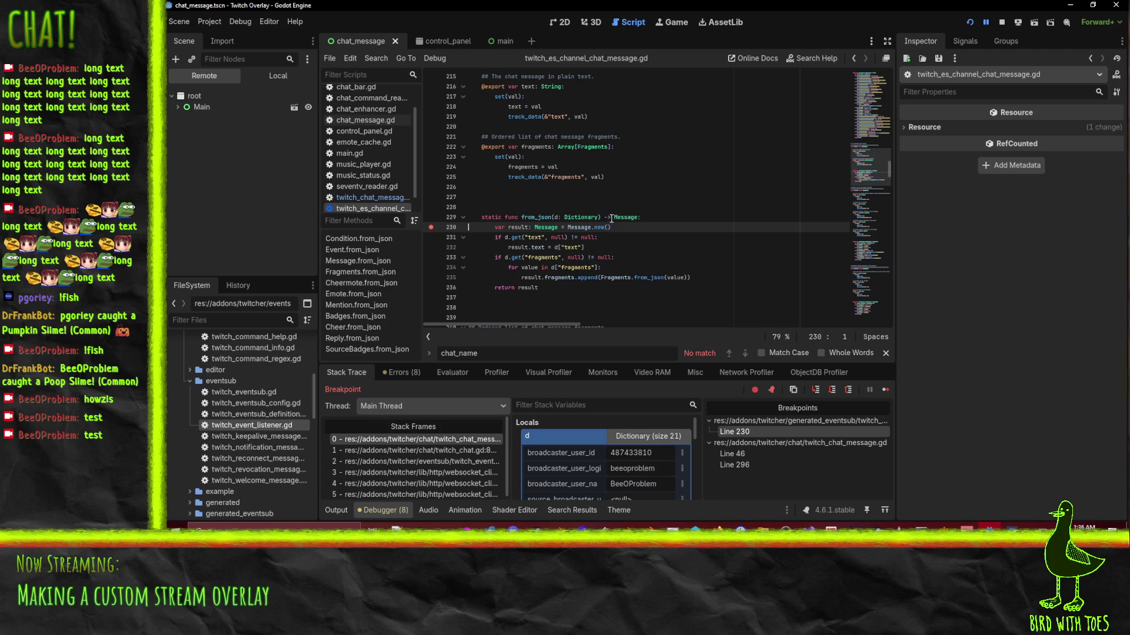
left_click(432, 228)
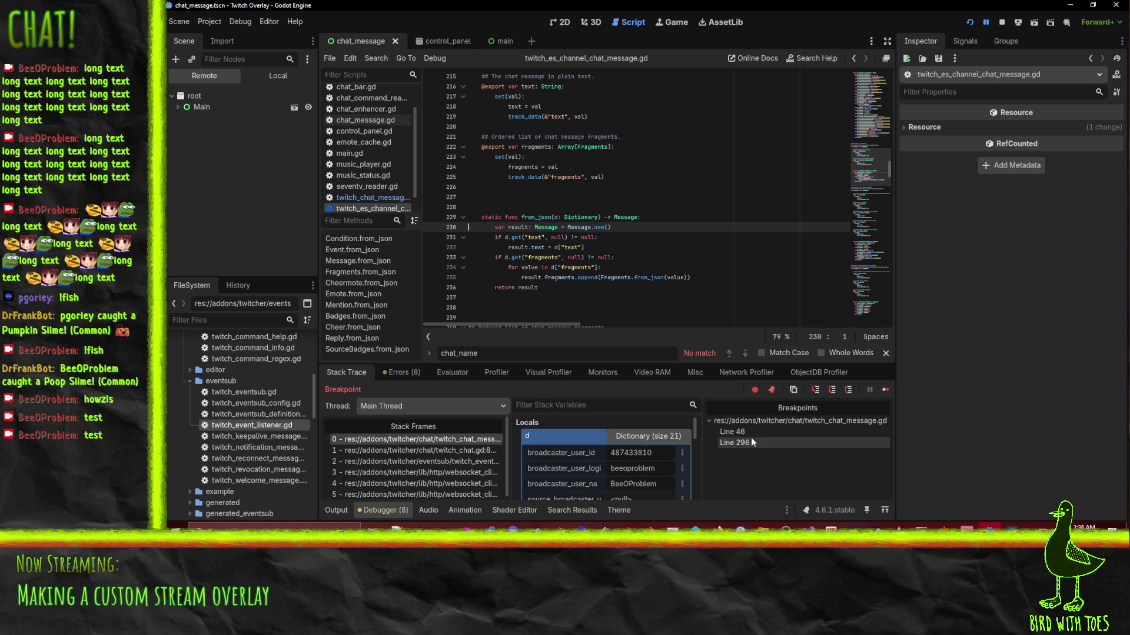
left_click(732, 432)
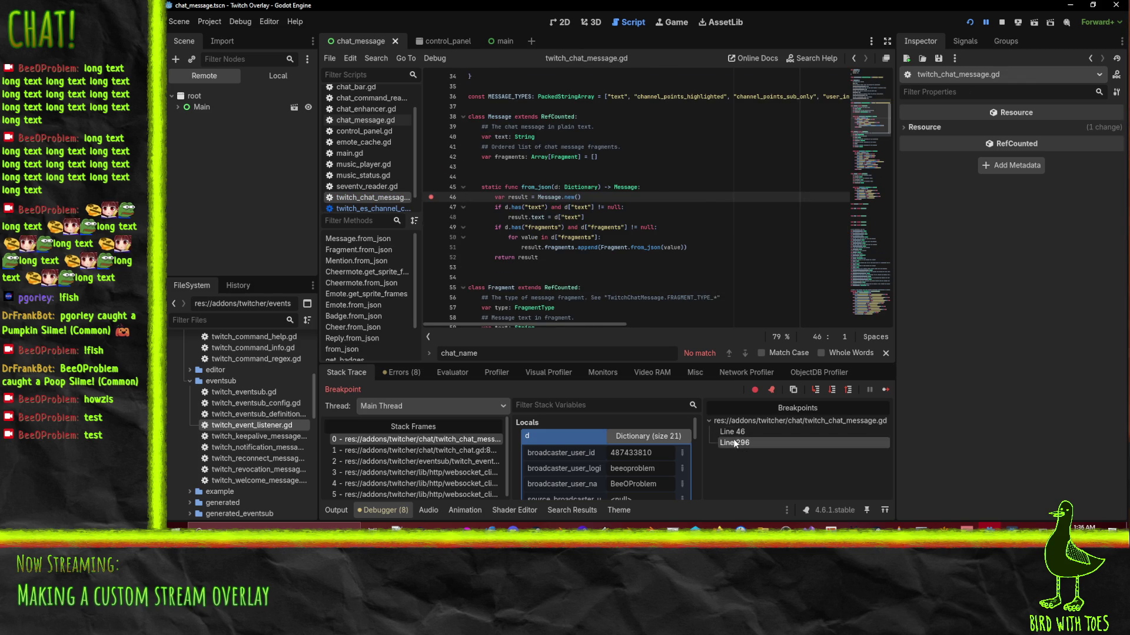
left_click(735, 444)
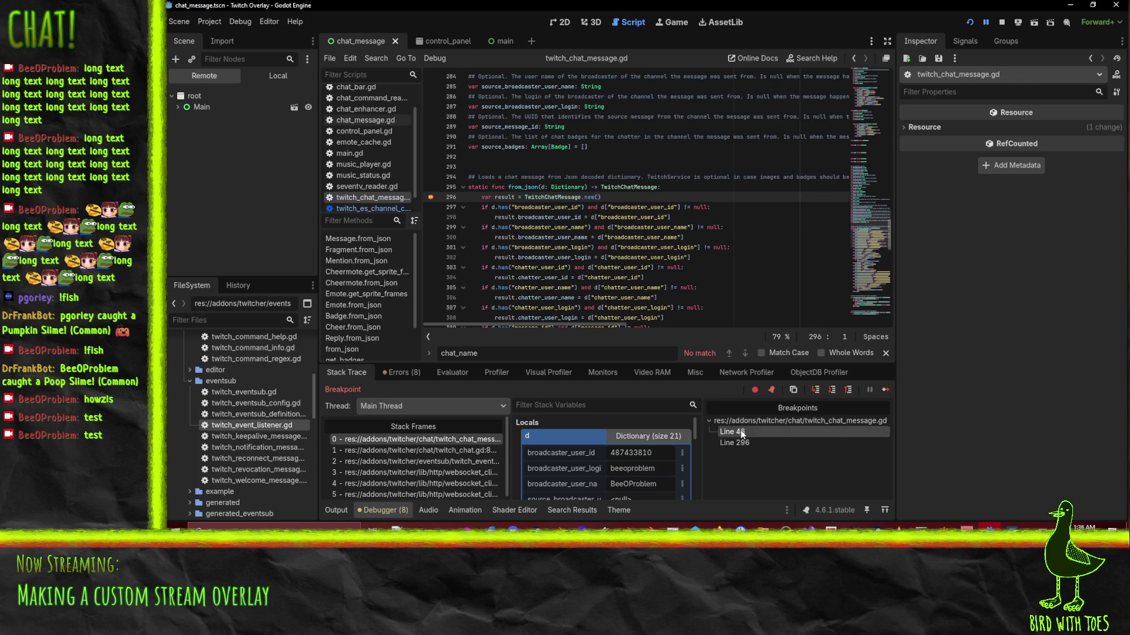
left_click(740, 433)
left_click(431, 197)
left_click(736, 434)
Browse dictionary d in Stack Variables, expanding the badges array and first badge.
scroll(571, 481, "down", 2)
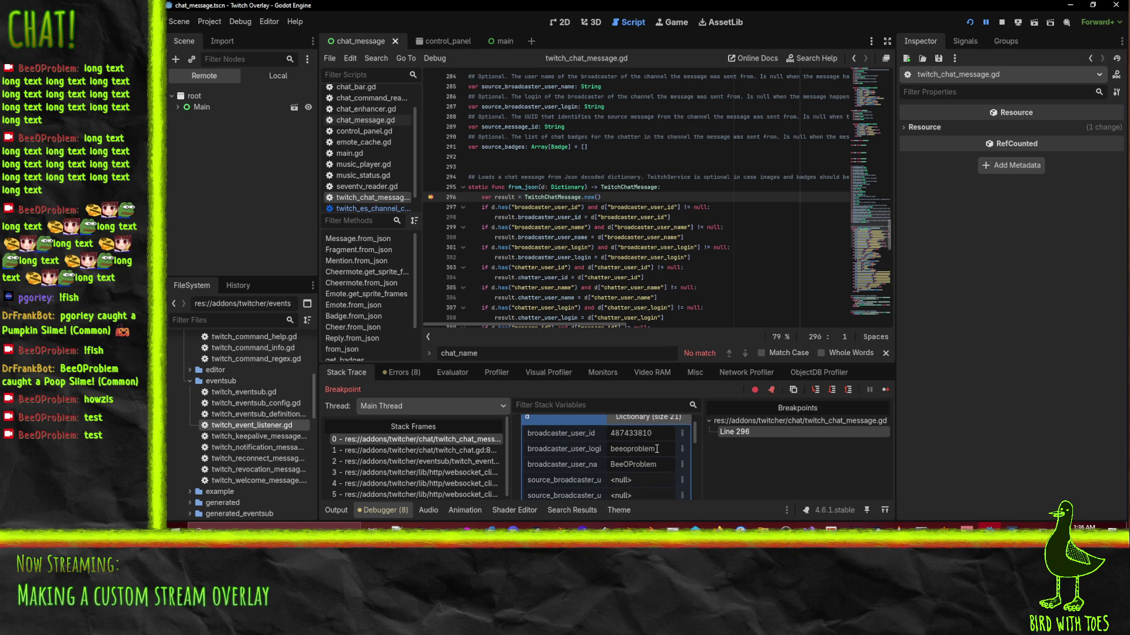
scroll(682, 461, "down", 1)
scroll(587, 455, "down", 1)
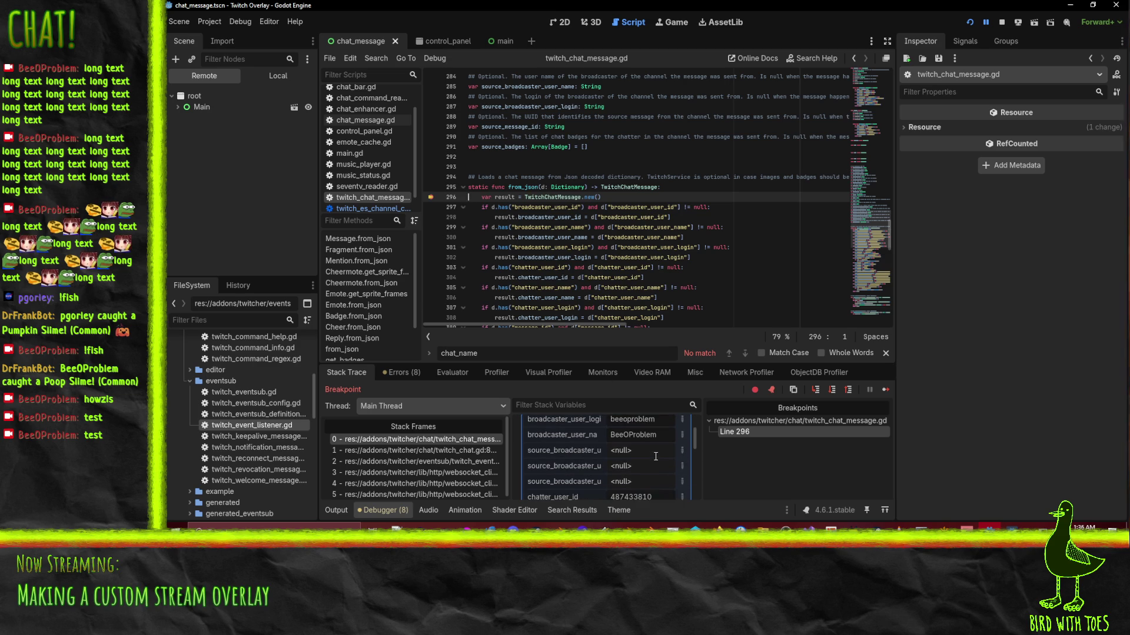
scroll(555, 451, "down", 2)
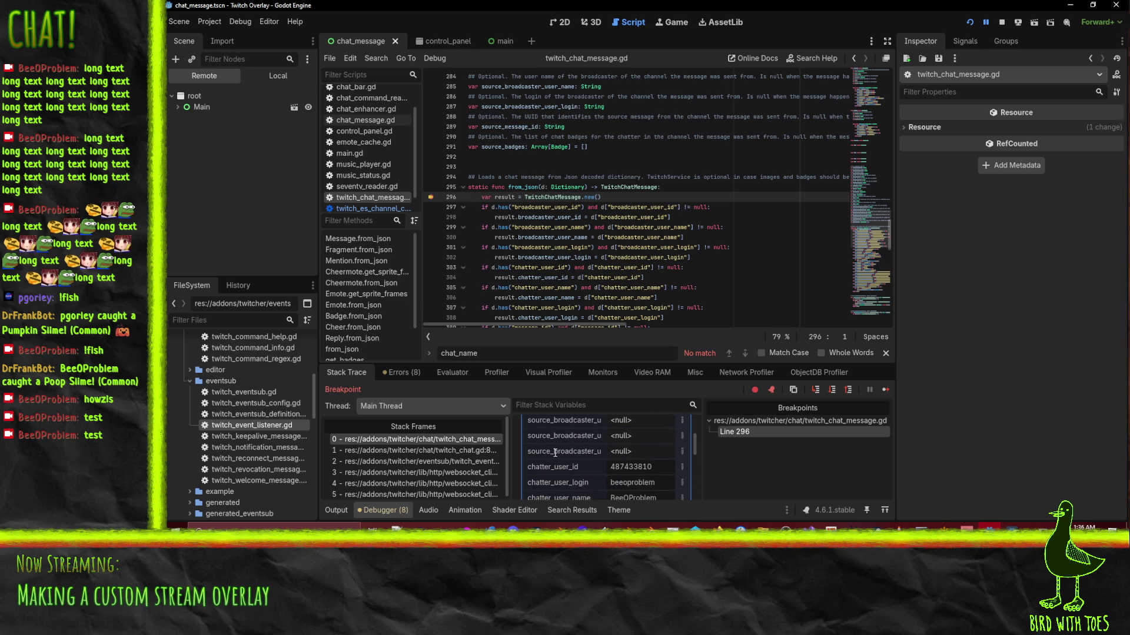
scroll(588, 458, "down", 4)
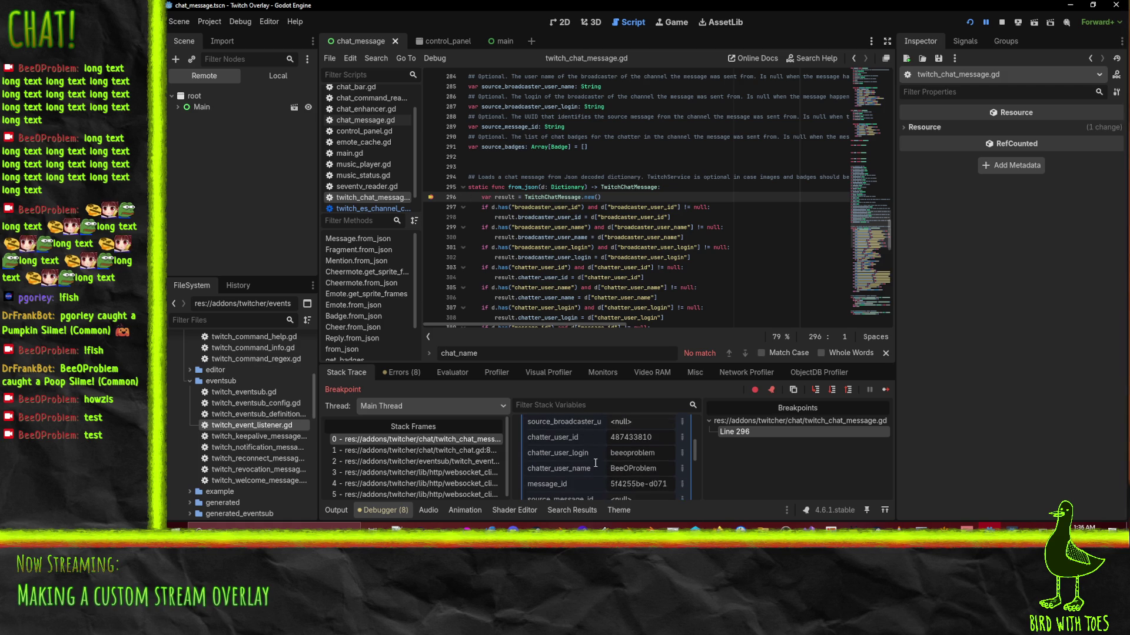
scroll(586, 466, "down", 2)
scroll(583, 433, "up", 2)
scroll(590, 429, "up", 2)
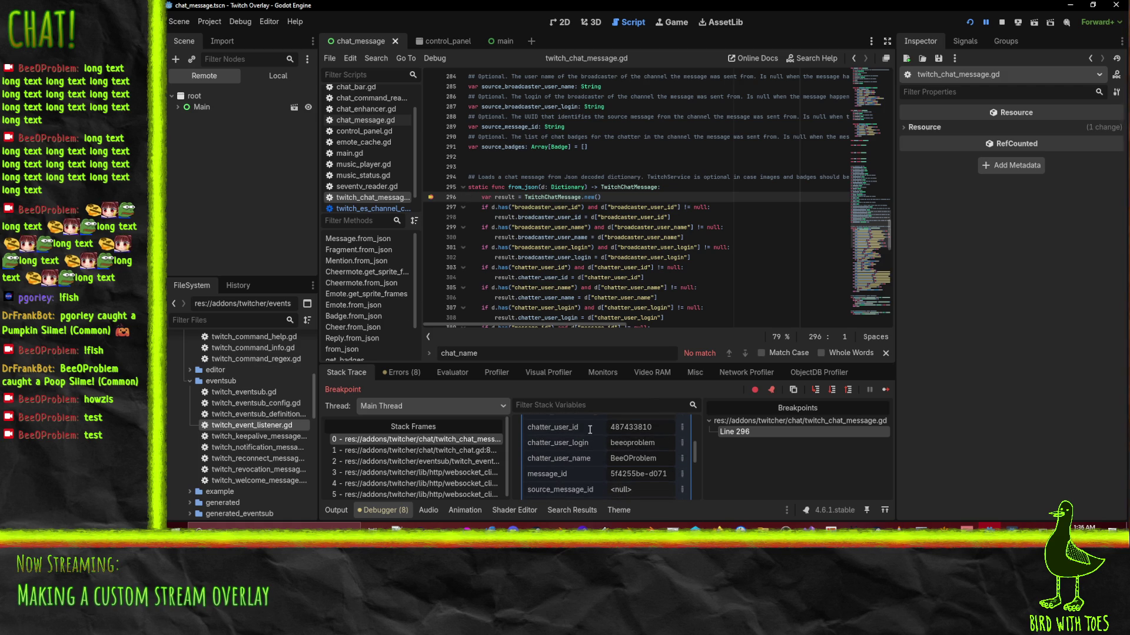
scroll(644, 450, "down", 1)
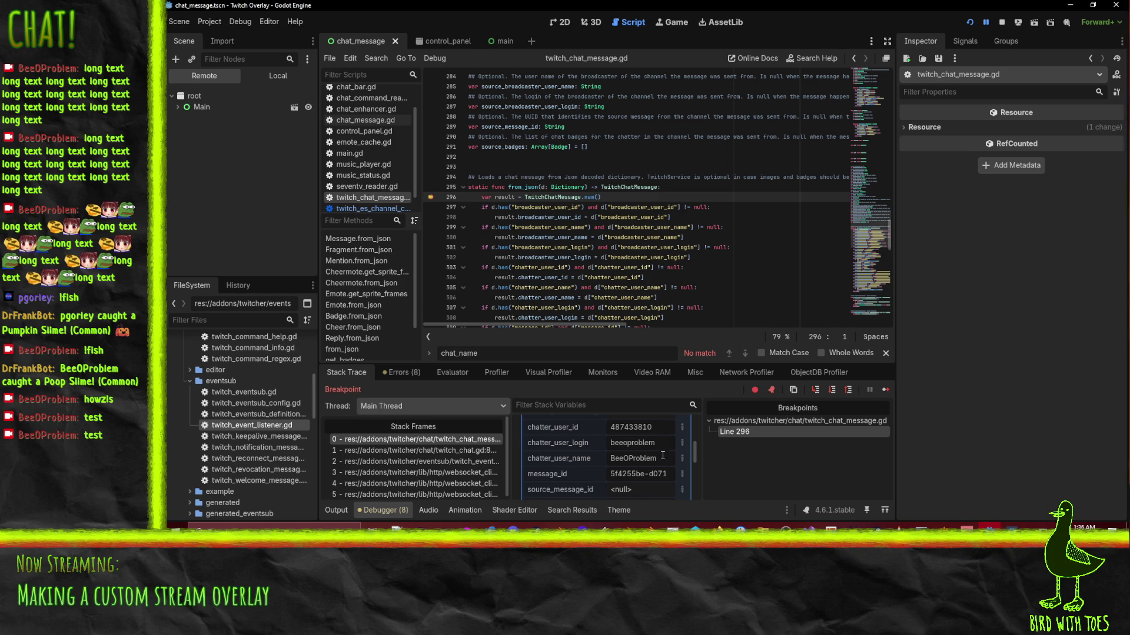
scroll(647, 453, "down", 1)
scroll(621, 448, "down", 2)
scroll(617, 444, "down", 4)
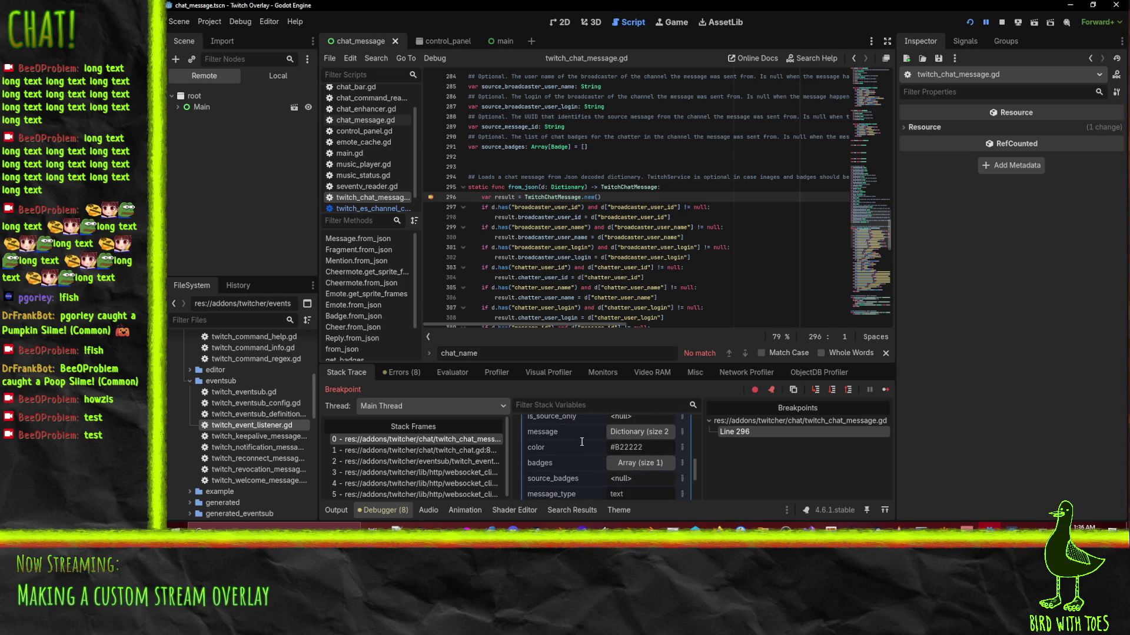
scroll(581, 441, "down", 1)
left_click(633, 443)
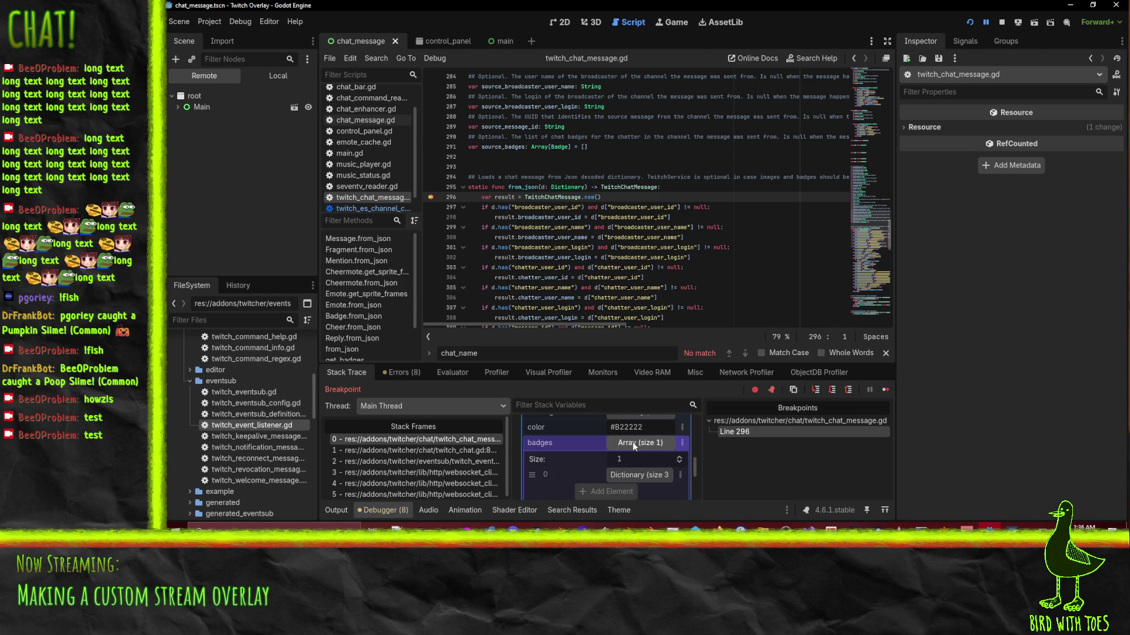
left_click(633, 475)
scroll(634, 478, "down", 1)
left_click(633, 470)
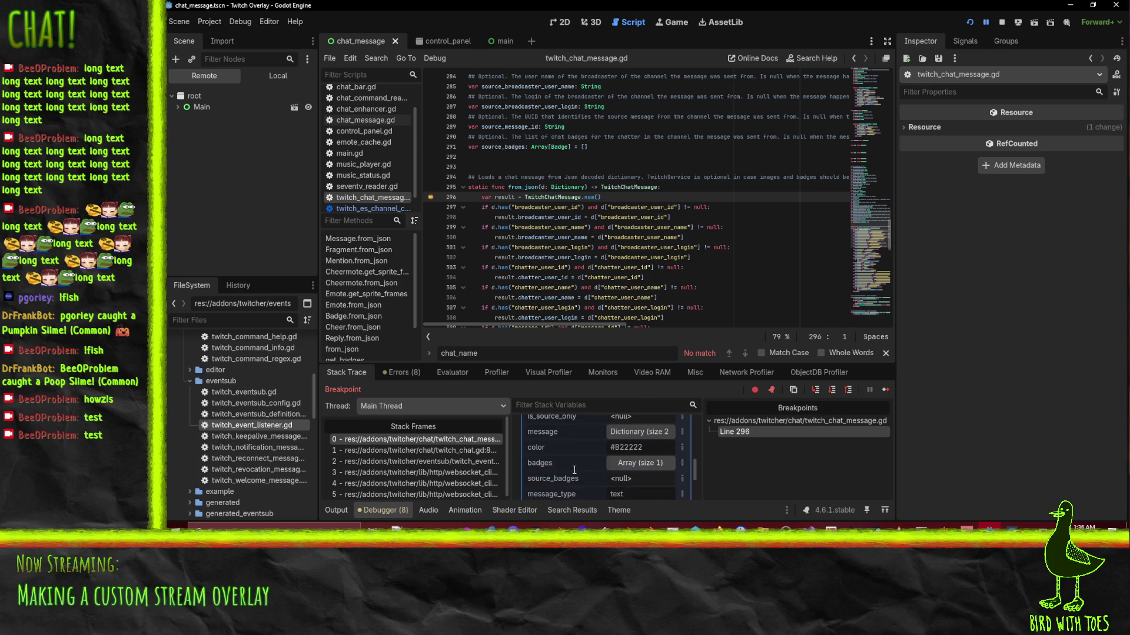
Check the dictionary's second page, then open stack frame 1 at twitch_chat.gd line 85.
scroll(571, 469, "down", 3)
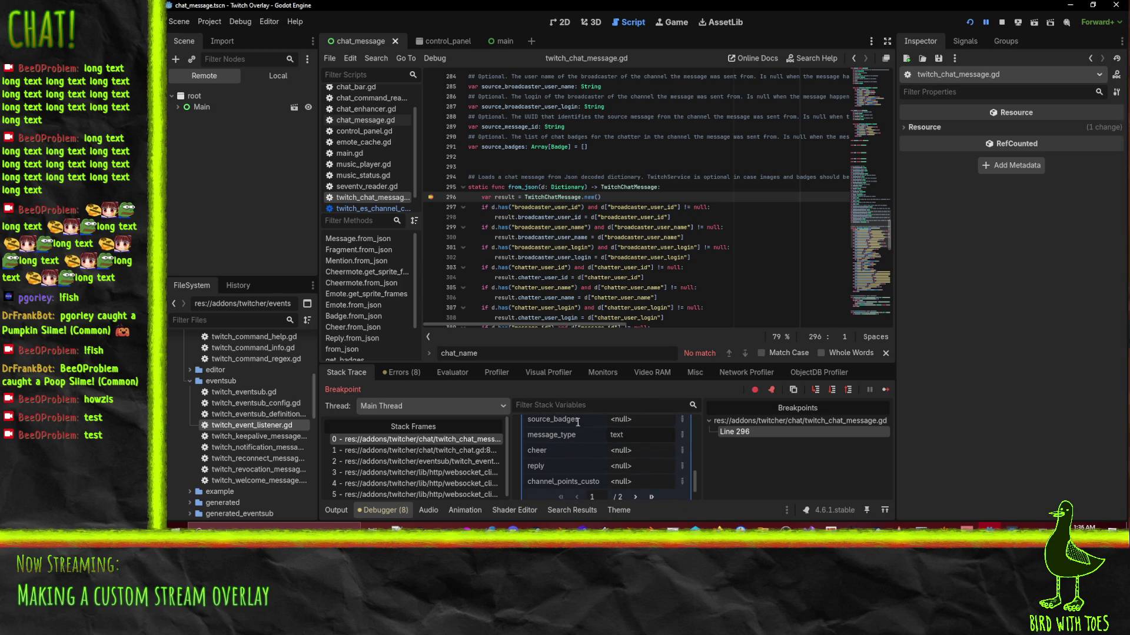
scroll(551, 443, "down", 1)
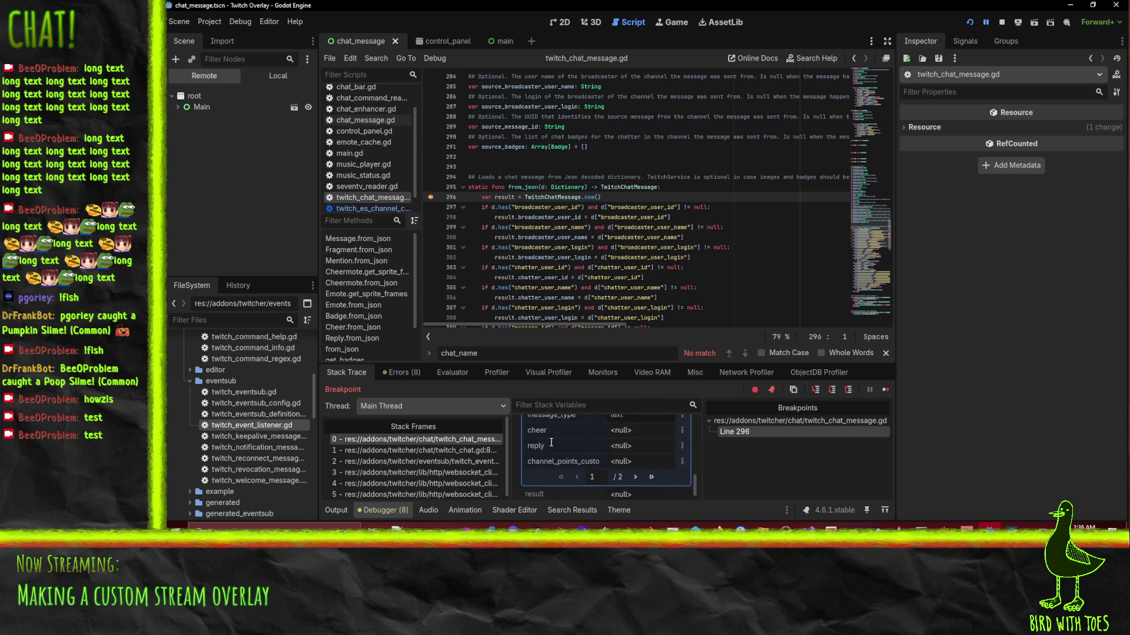
scroll(551, 460, "down", 1)
left_click(635, 473)
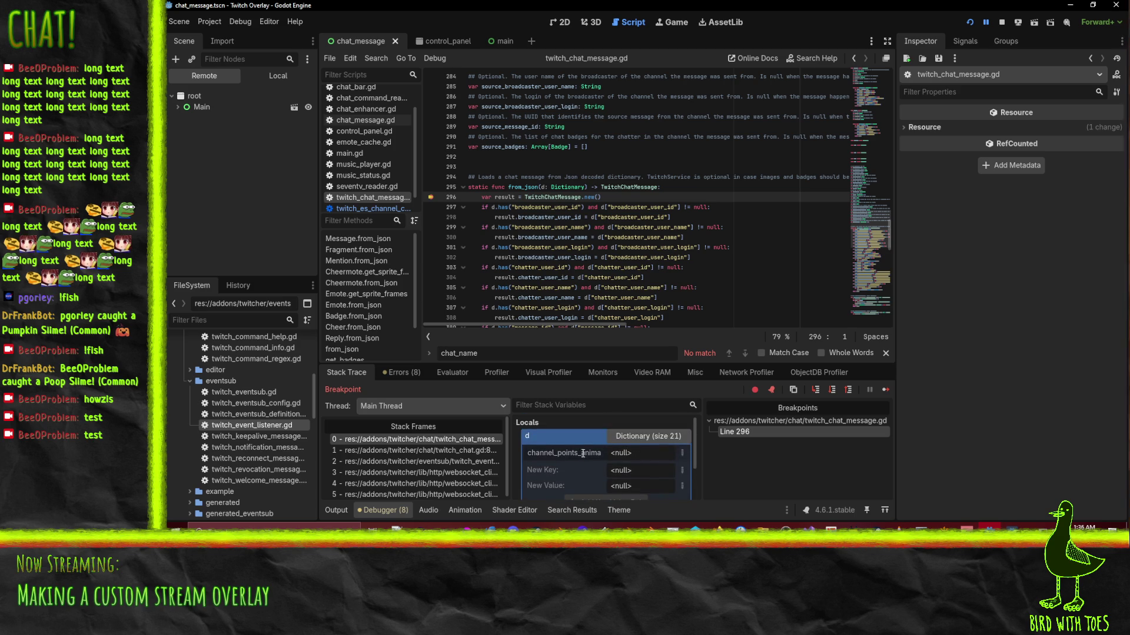
scroll(594, 453, "down", 3)
left_click(581, 471)
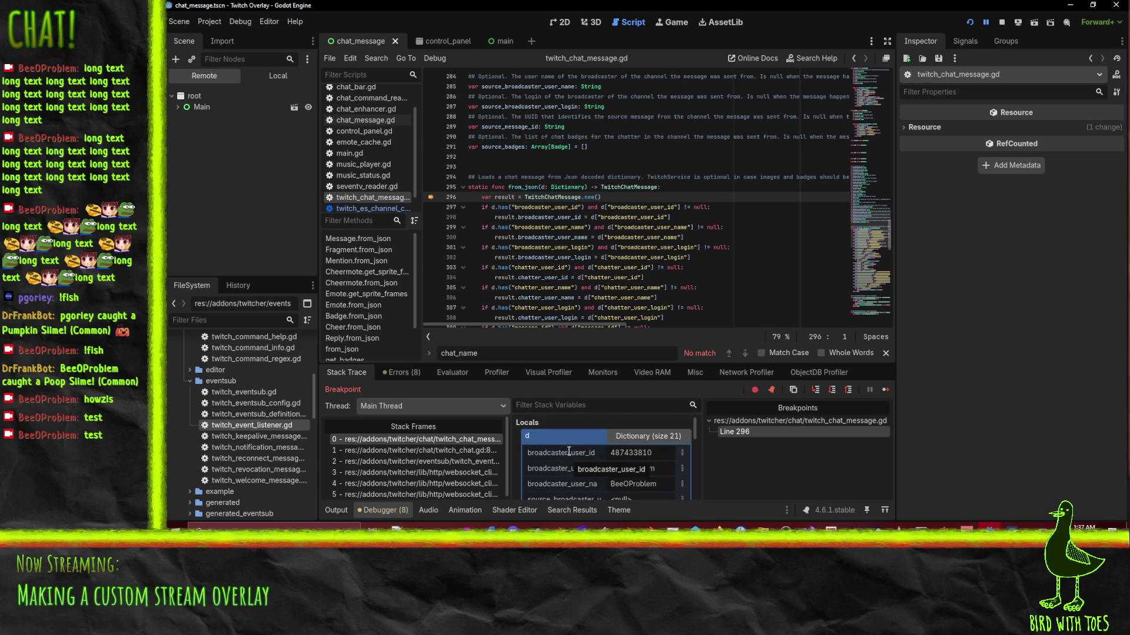
scroll(568, 453, "down", 1)
scroll(568, 458, "up", 1)
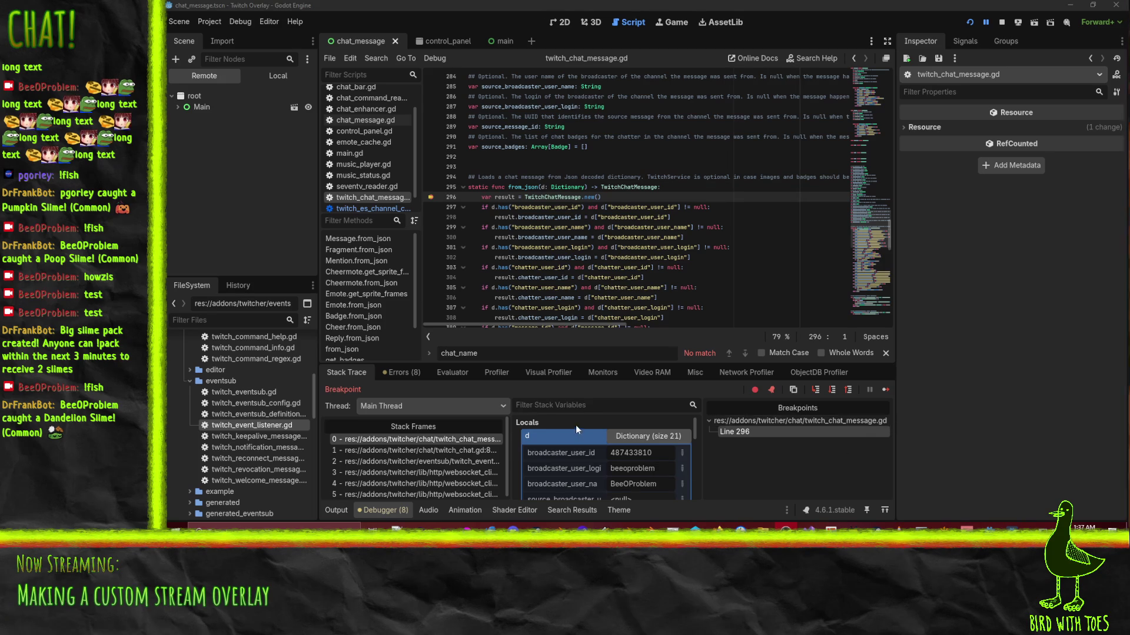
left_click(424, 453)
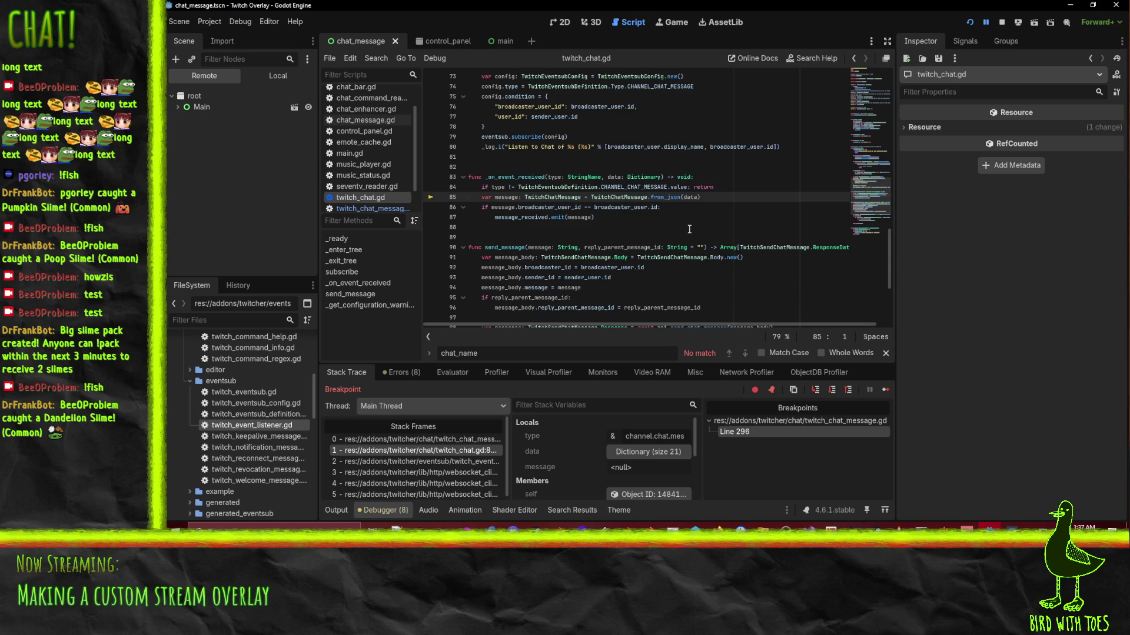
Select stack frame 2 and scroll up to _data_received in twitch_eventsub.gd.
left_click(445, 460)
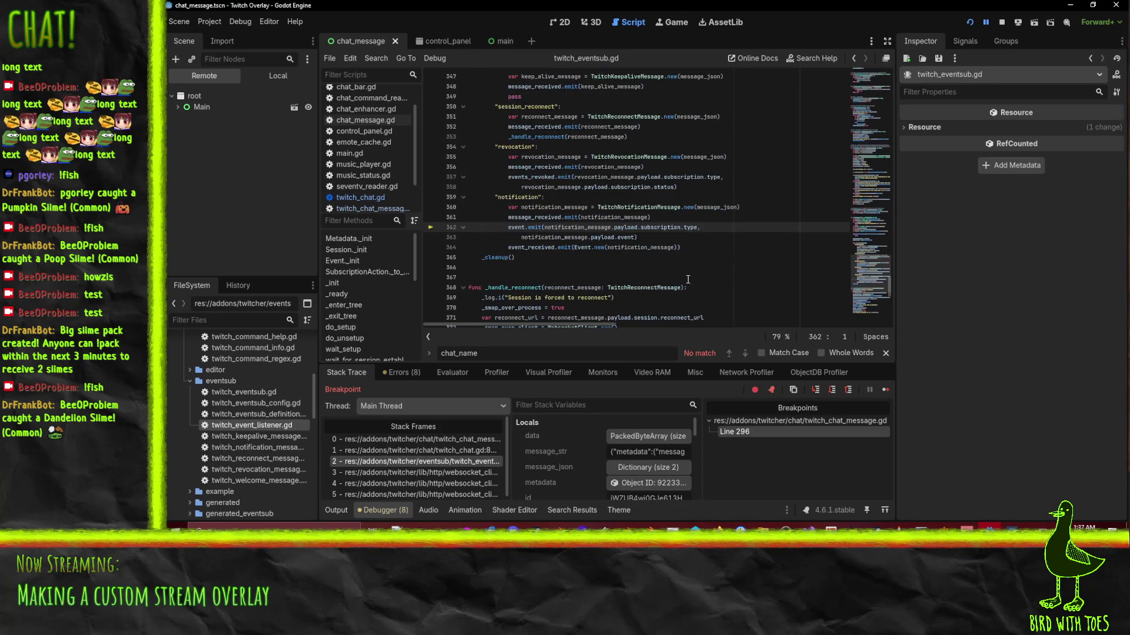
scroll(771, 246, "up", 1)
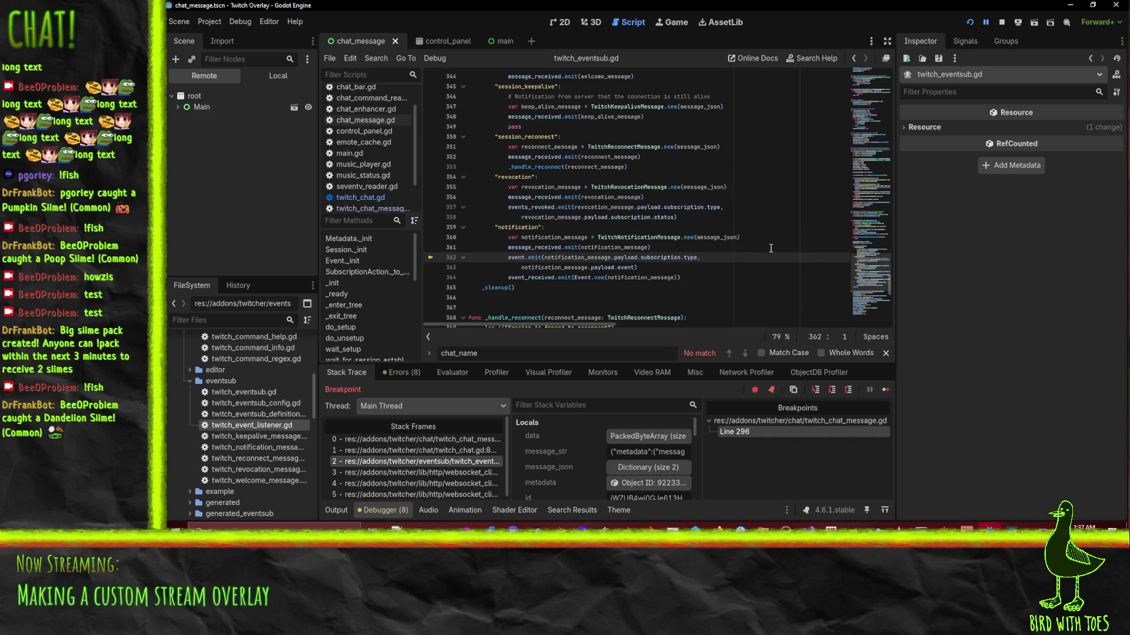
scroll(771, 247, "up", 2)
scroll(770, 250, "up", 2)
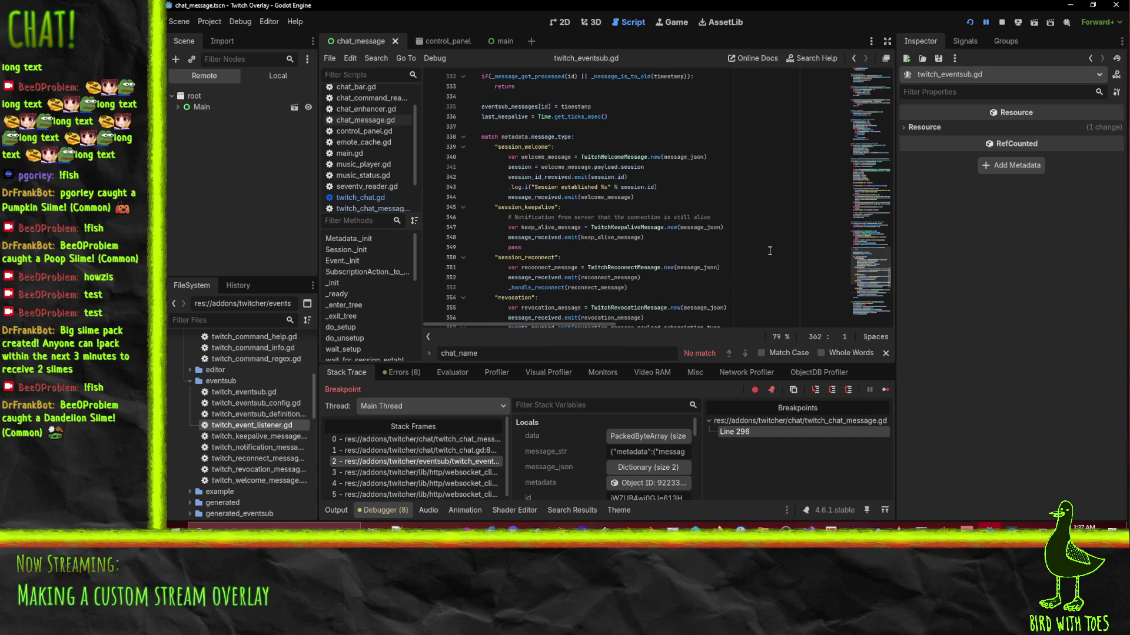
scroll(765, 249, "up", 5)
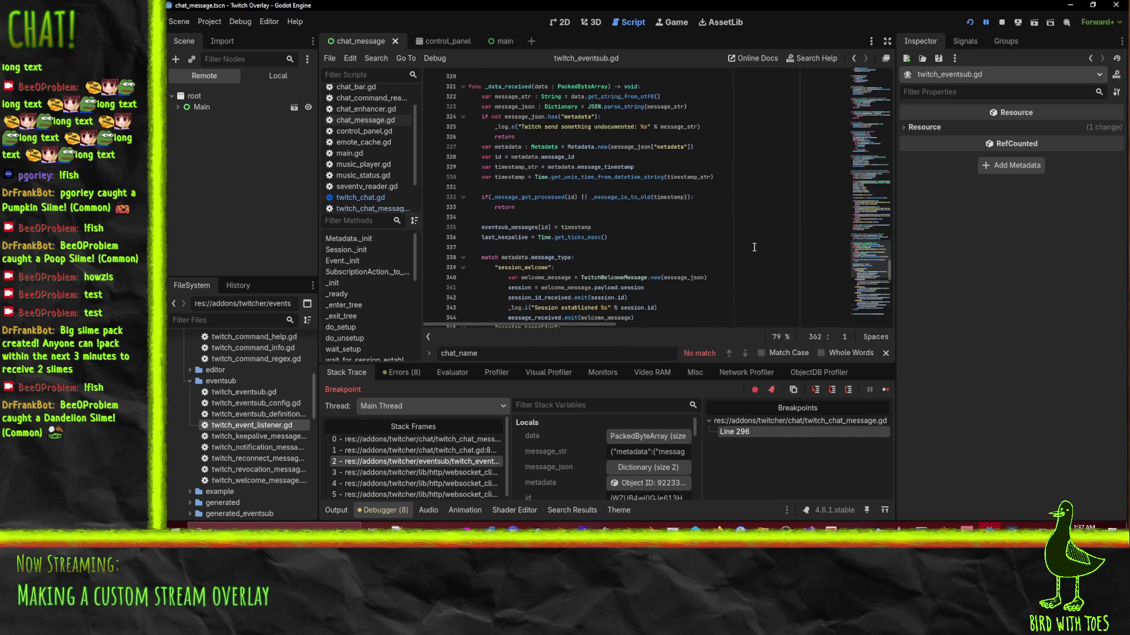
mouse_move(492, 257)
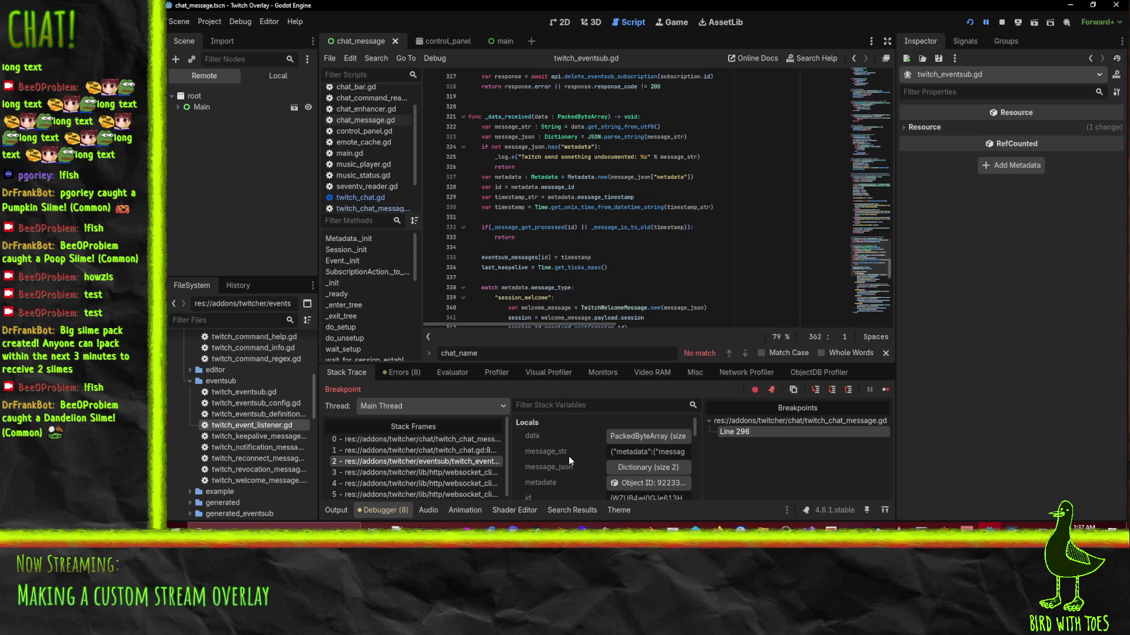
left_click(647, 467)
scroll(624, 447, "down", 1)
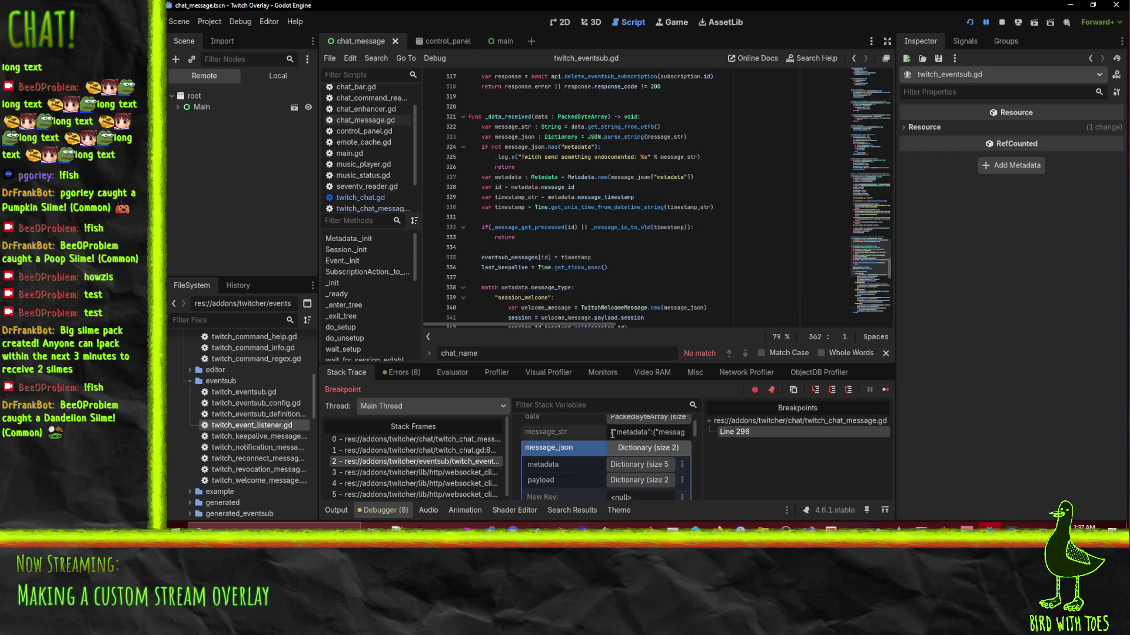
left_click_drag(614, 433, 922, 438)
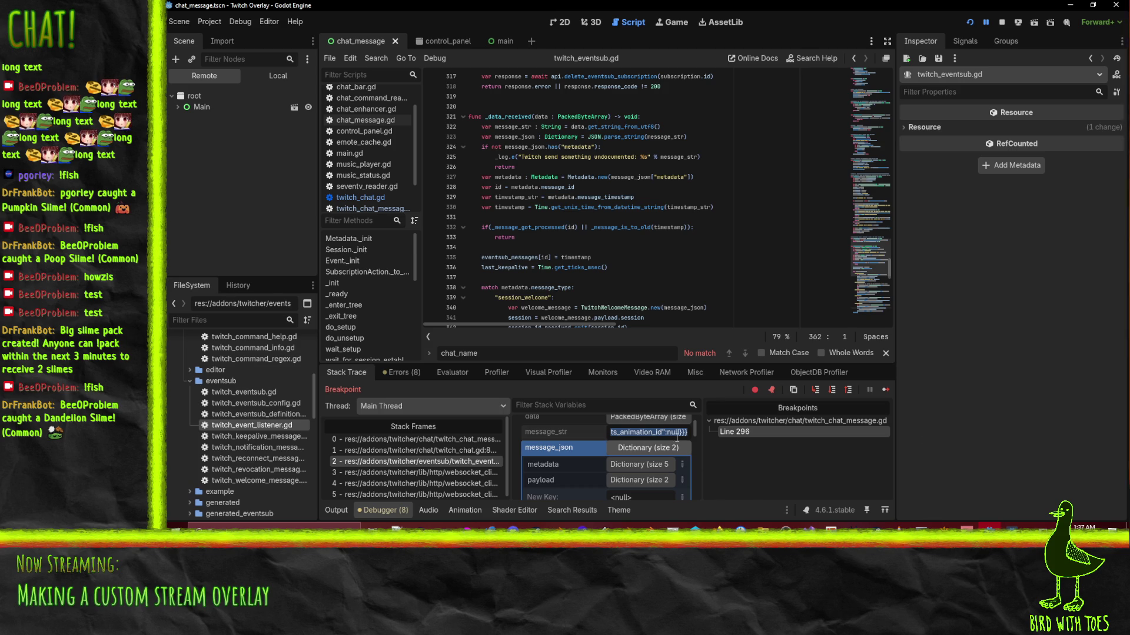
left_click(649, 464)
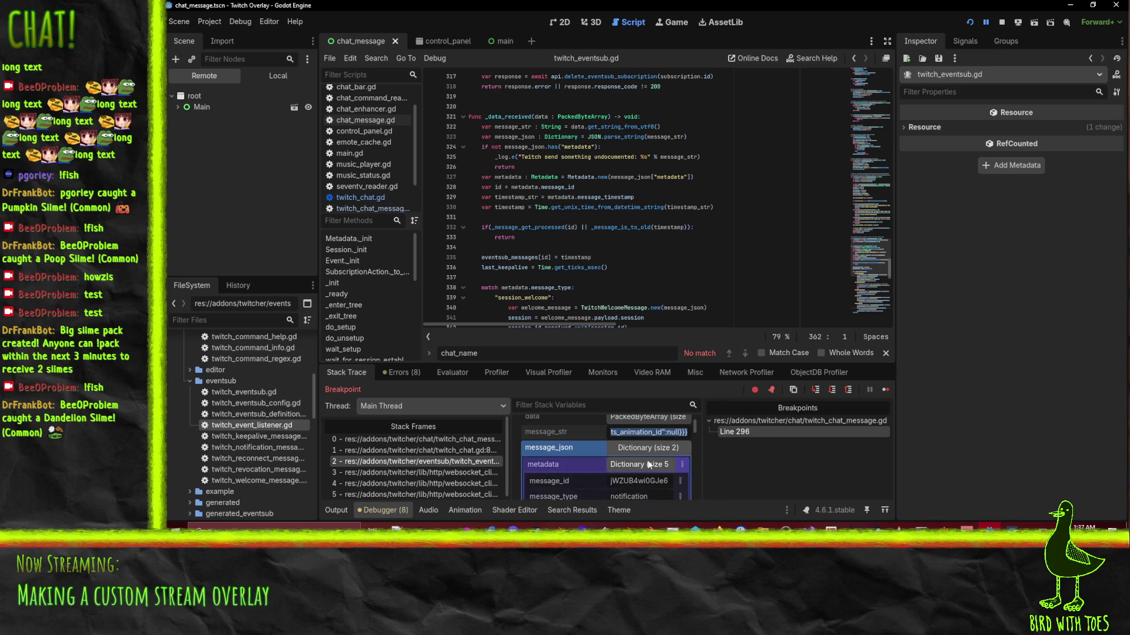
scroll(649, 464, "down", 3)
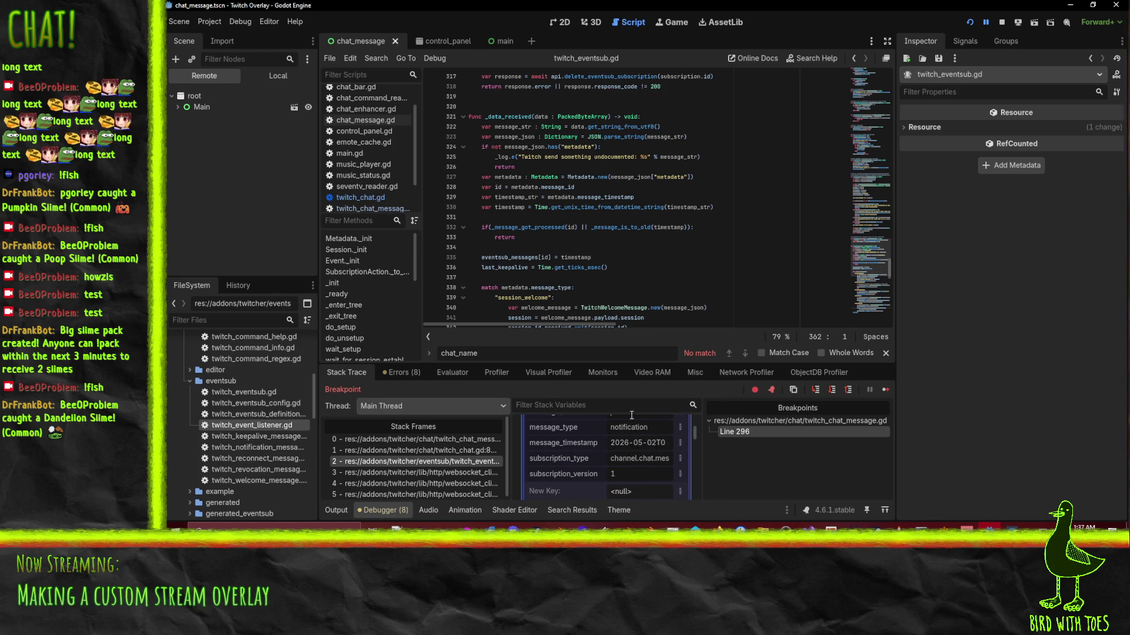
scroll(634, 454, "down", 5)
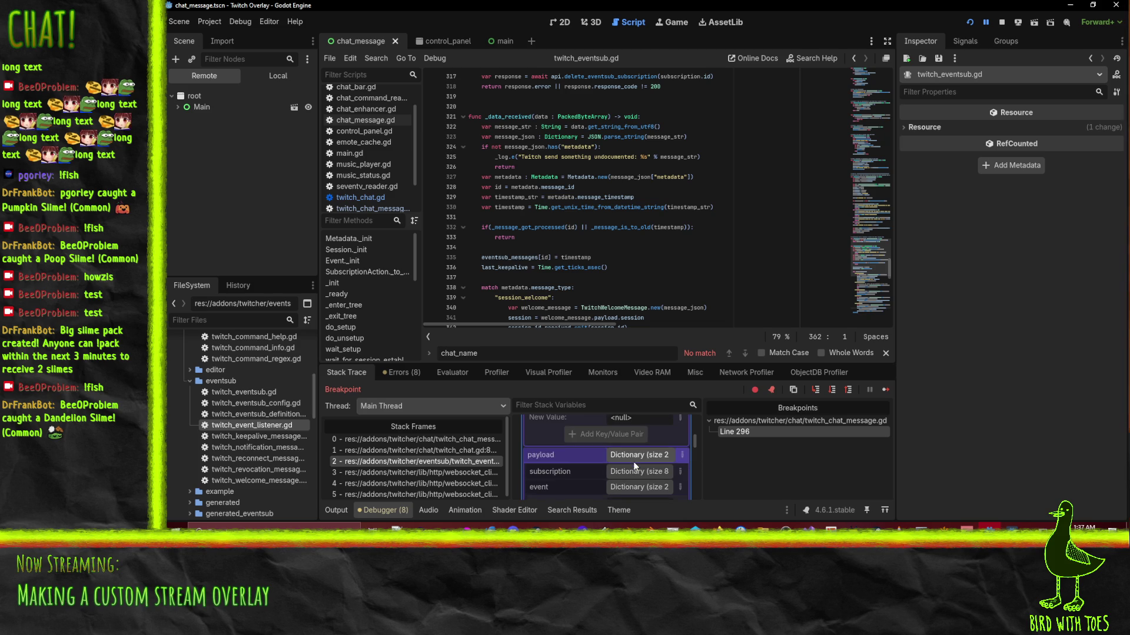
left_click(634, 455)
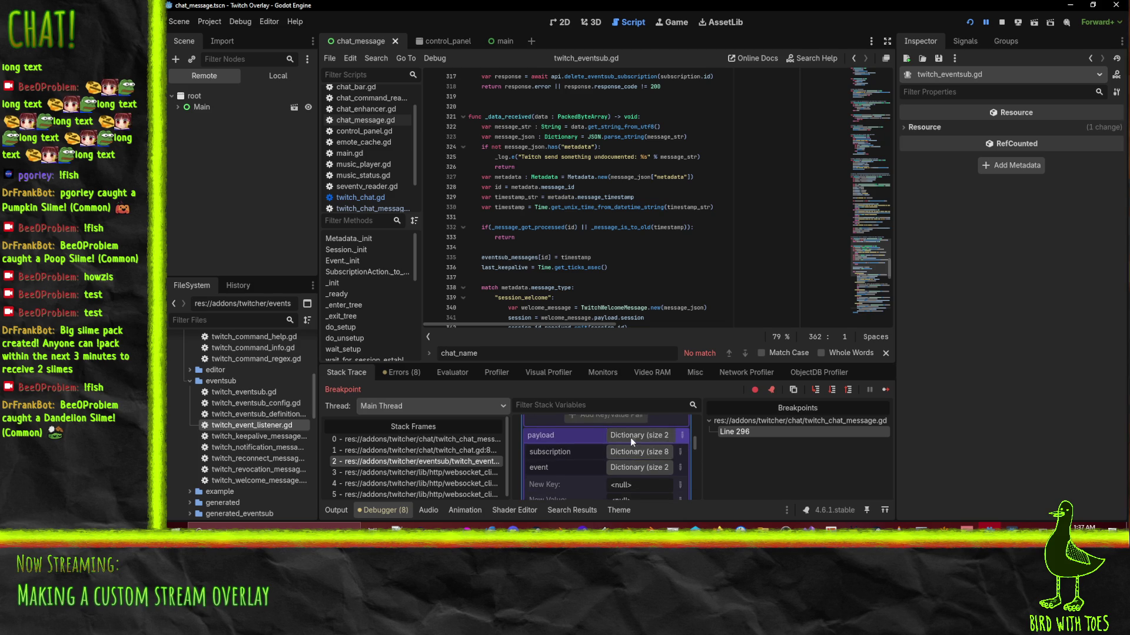
left_click(630, 437)
left_click(630, 458)
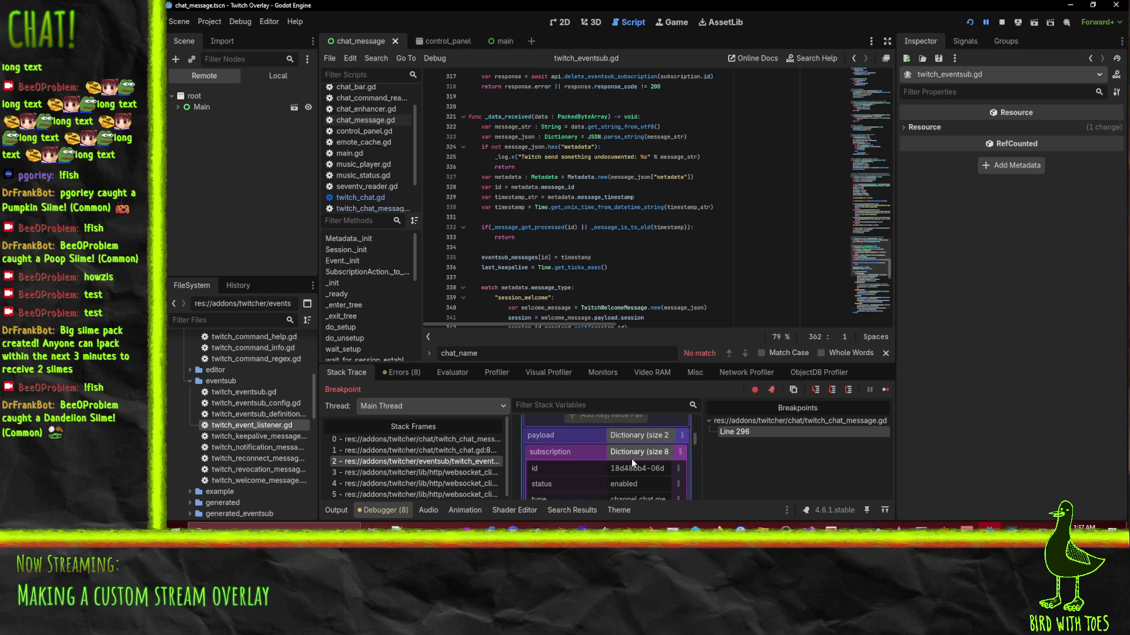
scroll(630, 457, "down", 1)
scroll(633, 462, "down", 2)
scroll(641, 450, "down", 2)
scroll(642, 453, "up", 3)
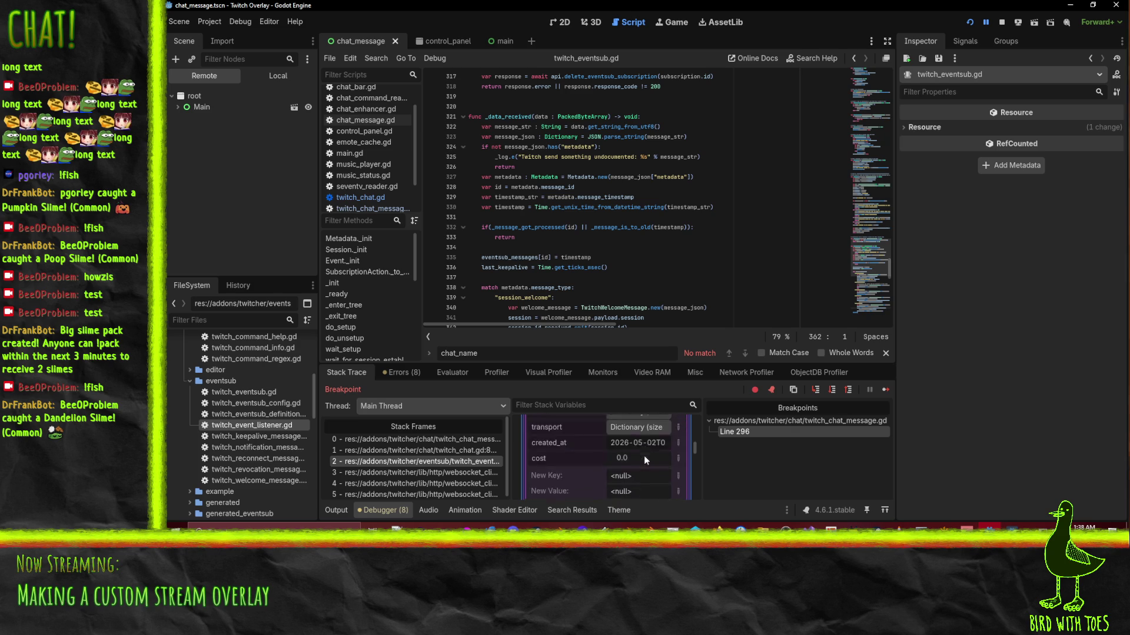
scroll(644, 474, "down", 1)
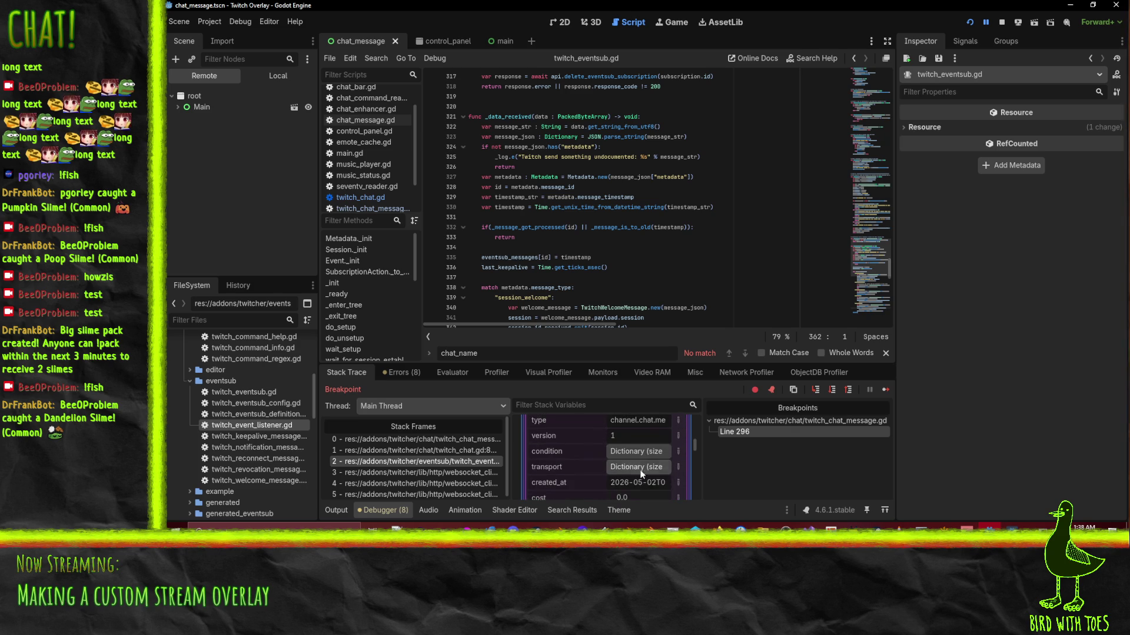
left_click(636, 469)
left_click(636, 453)
scroll(636, 456, "down", 2)
scroll(646, 464, "up", 5)
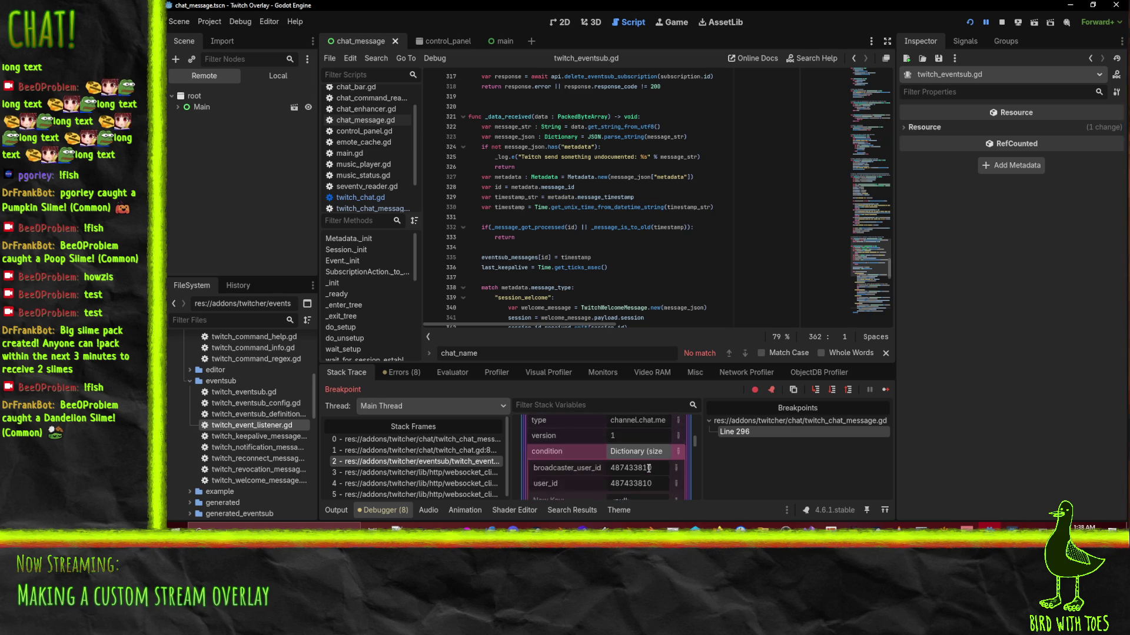
scroll(644, 471, "down", 1)
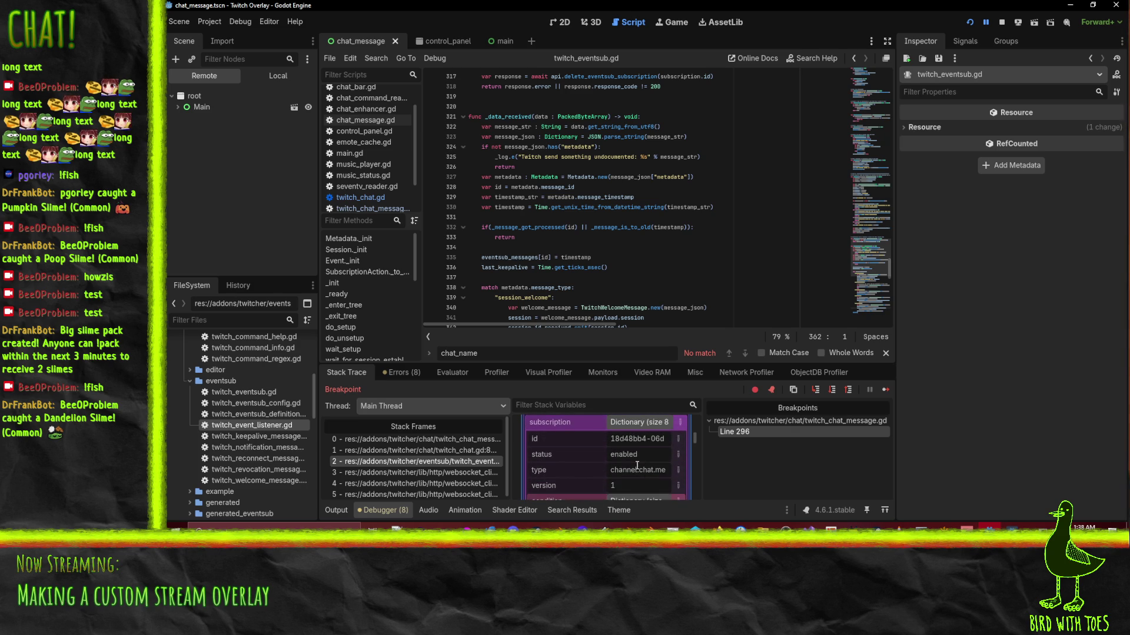
scroll(639, 472, "down", 3)
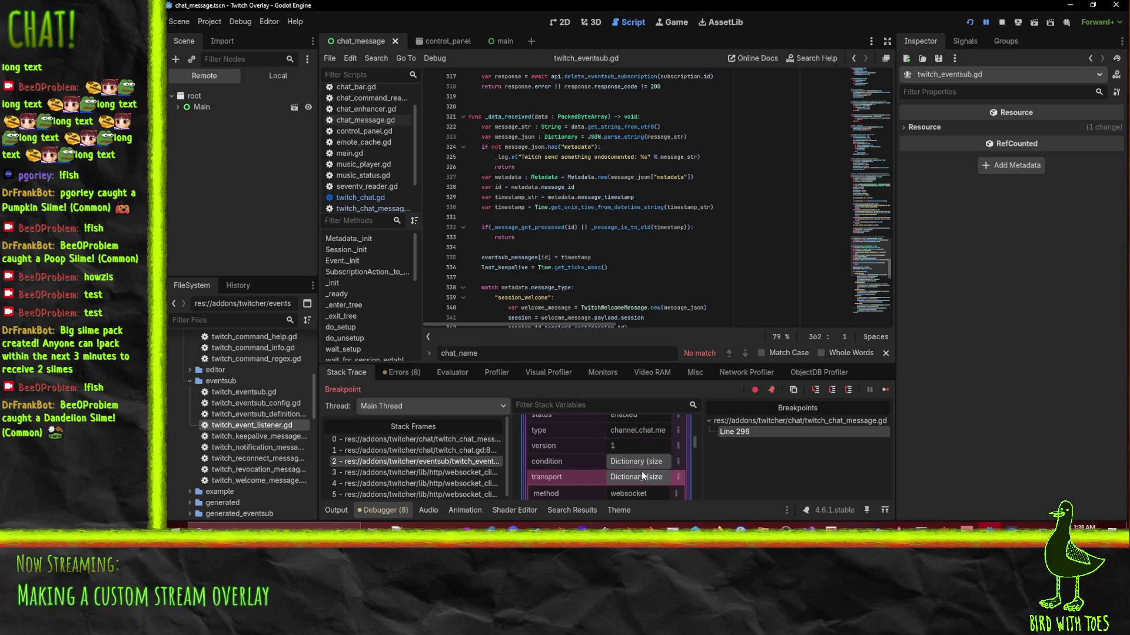
scroll(641, 481, "up", 4)
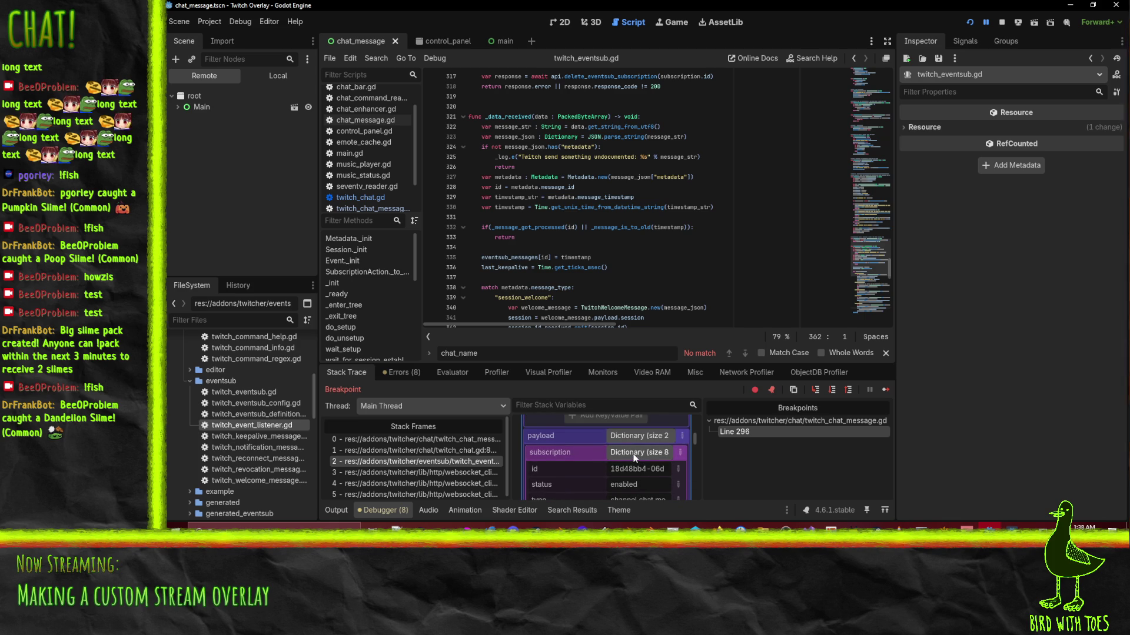
left_click(634, 458)
scroll(642, 470, "down", 1)
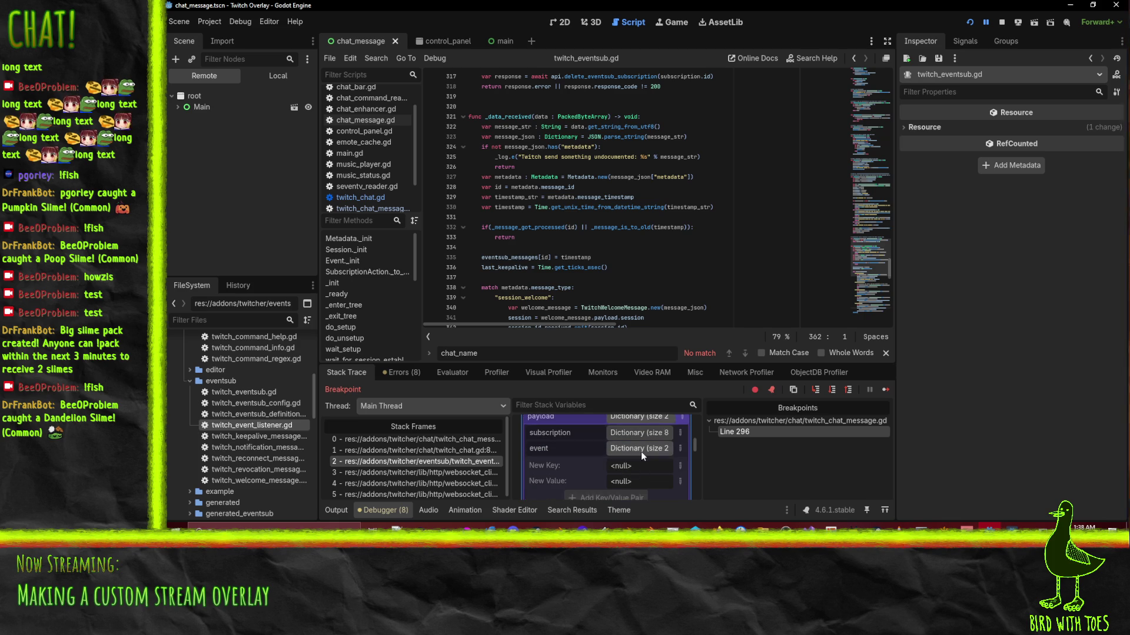
left_click(642, 449)
scroll(626, 446, "down", 5)
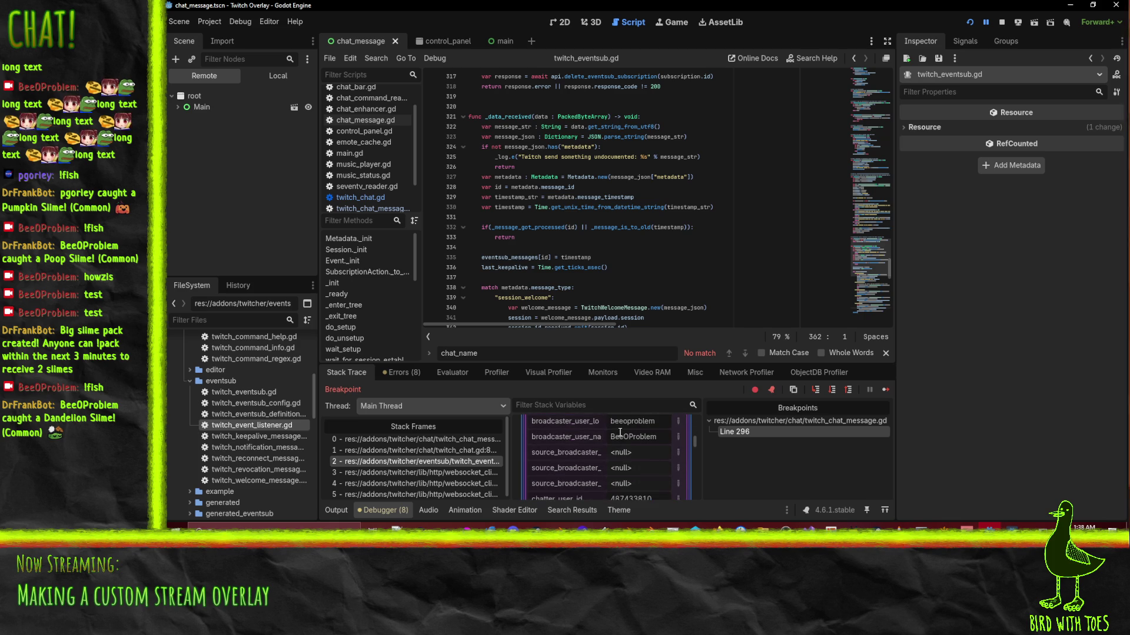
scroll(626, 446, "down", 2)
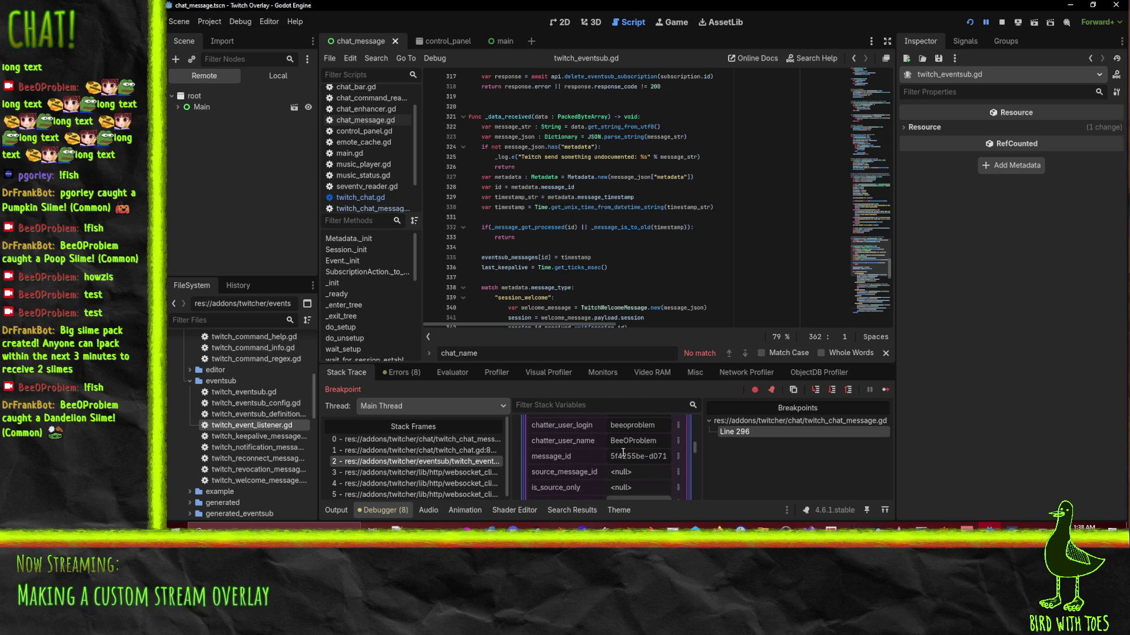
scroll(627, 447, "down", 1)
scroll(628, 450, "down", 1)
scroll(629, 454, "down", 3)
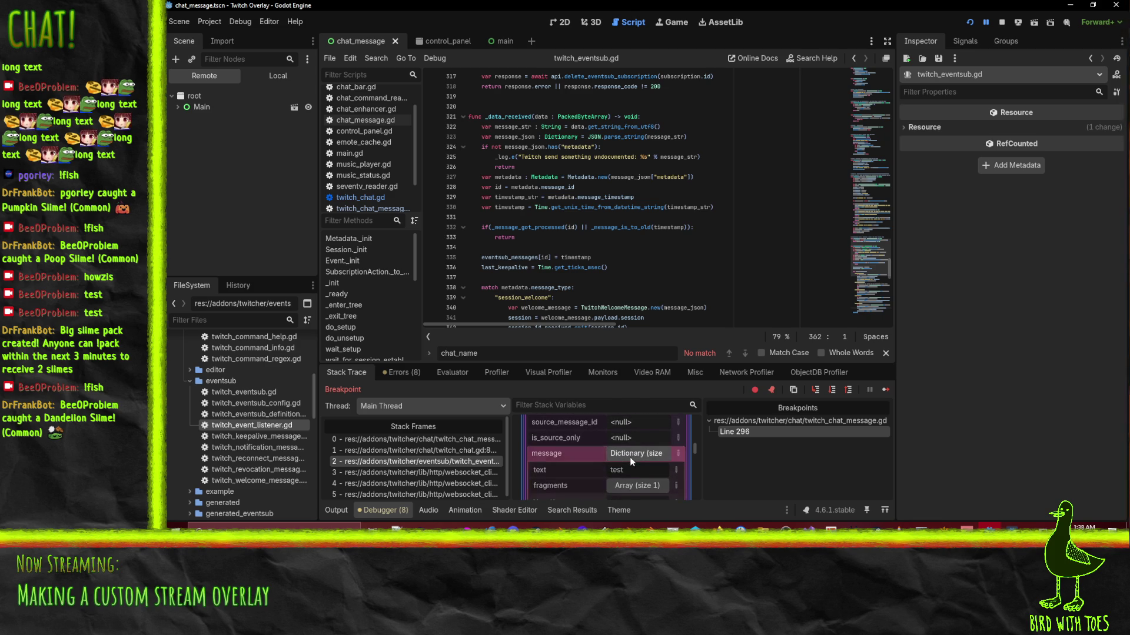
double_click(623, 467)
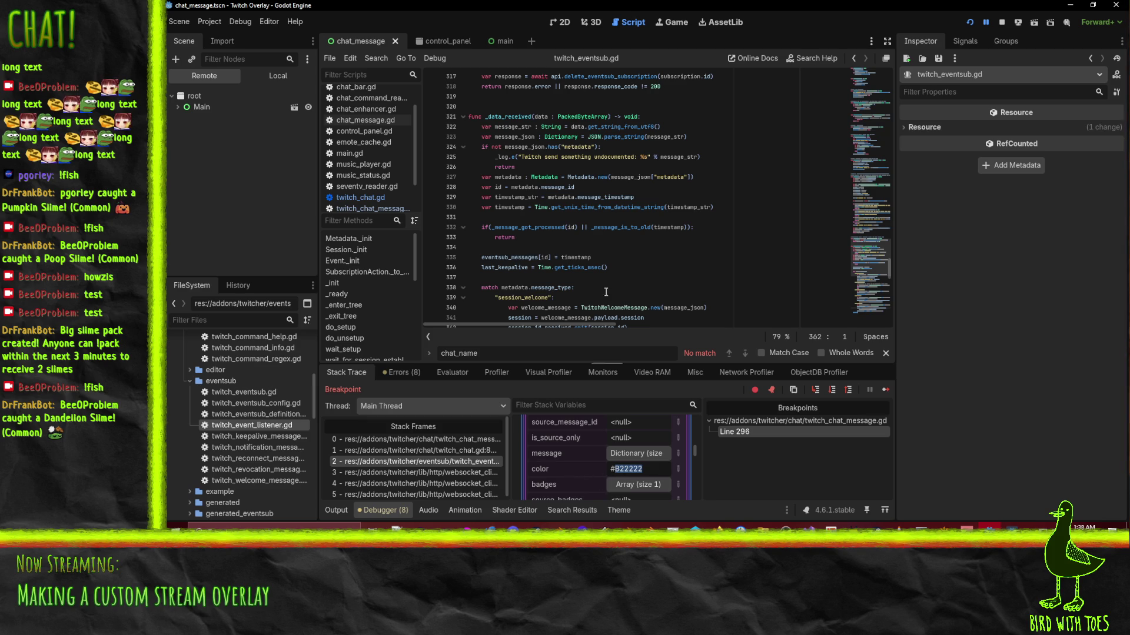
scroll(637, 251, "down", 1)
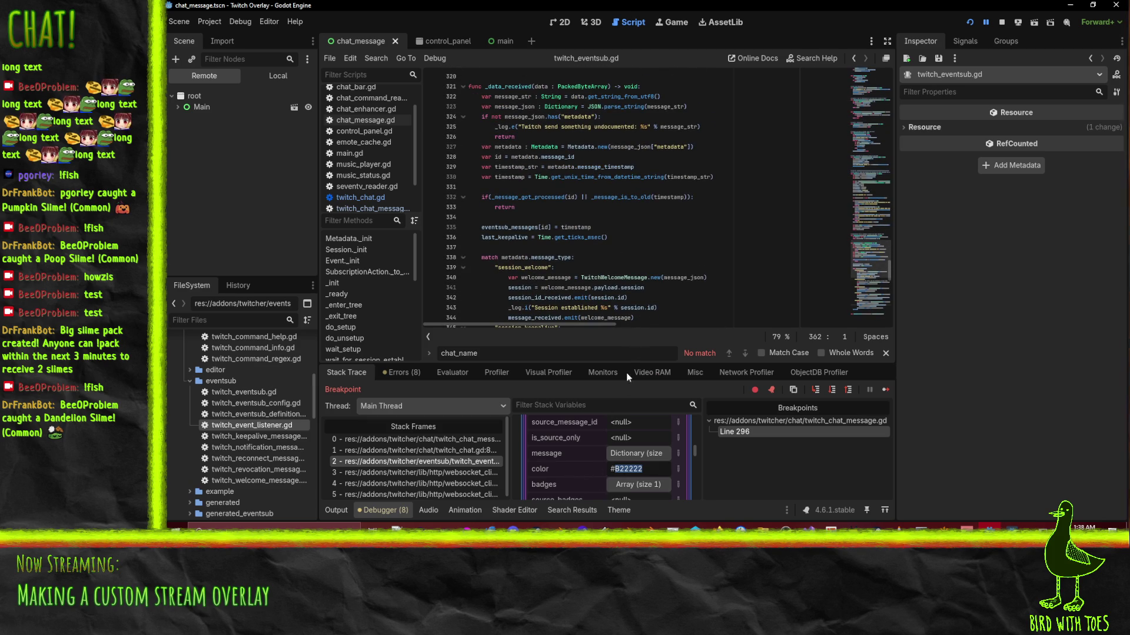
scroll(641, 465, "up", 2)
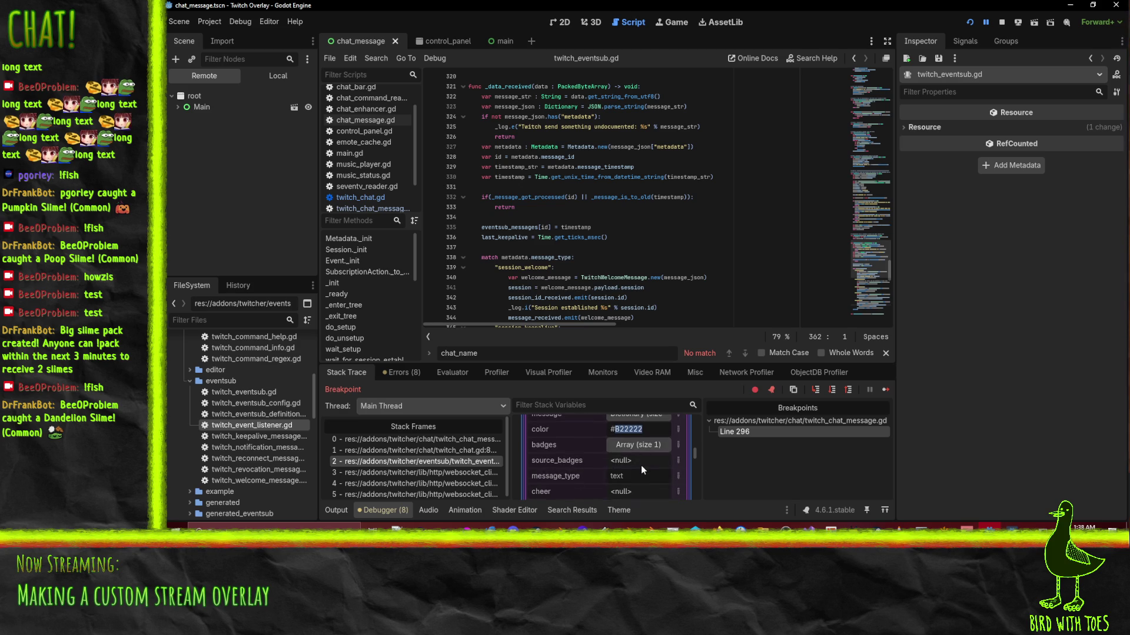
scroll(637, 448, "up", 2)
scroll(585, 216, "down", 7)
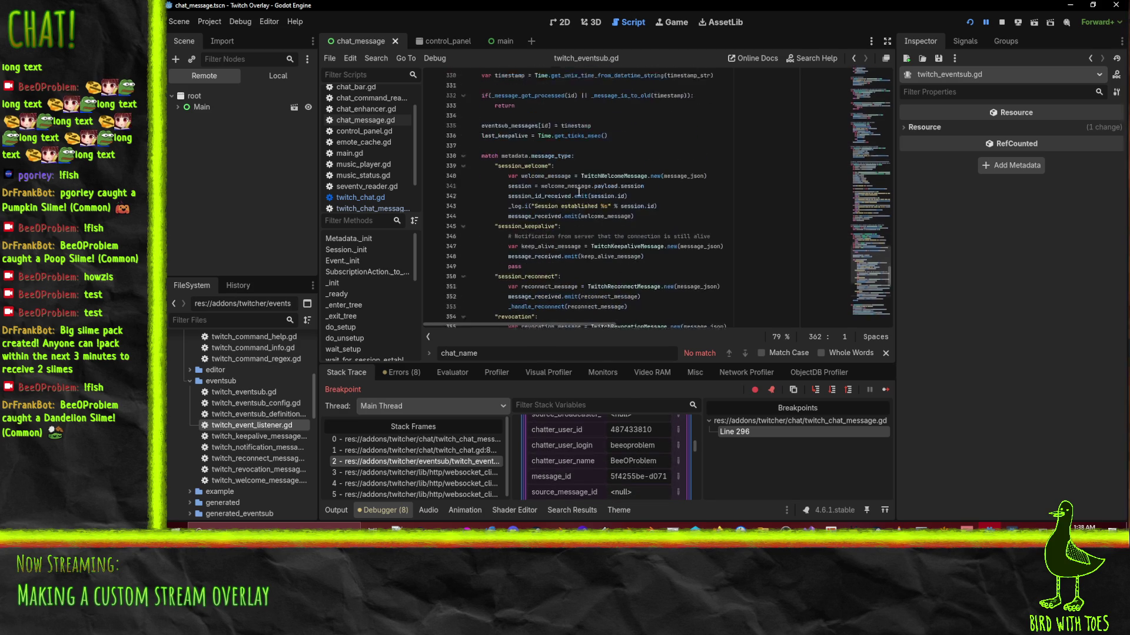
scroll(586, 215, "down", 4)
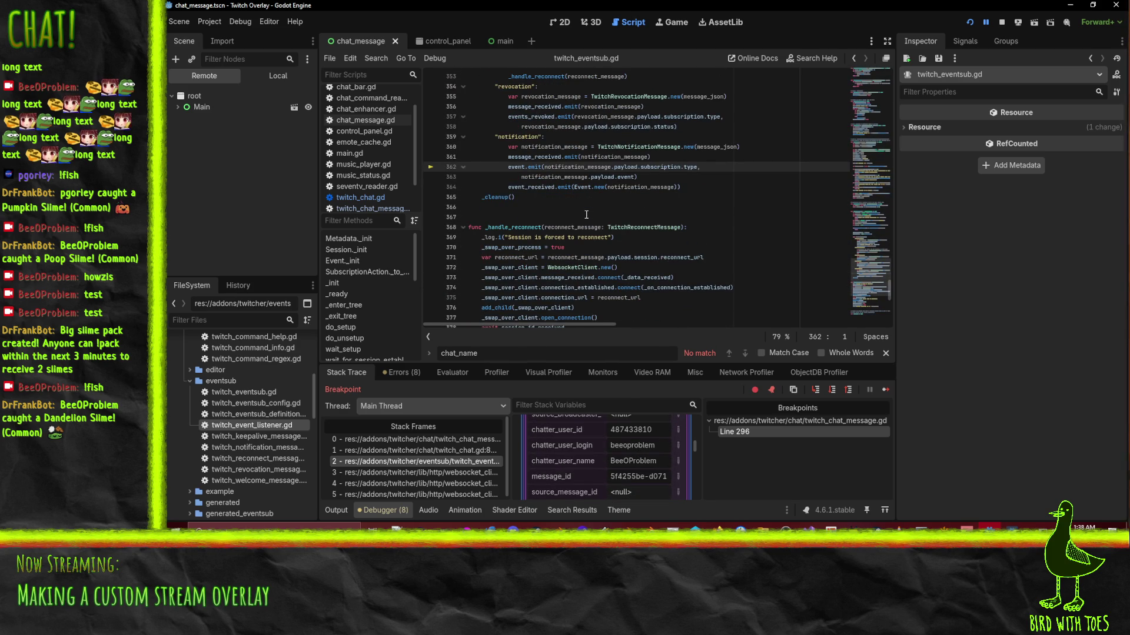
scroll(594, 470, "up", 3)
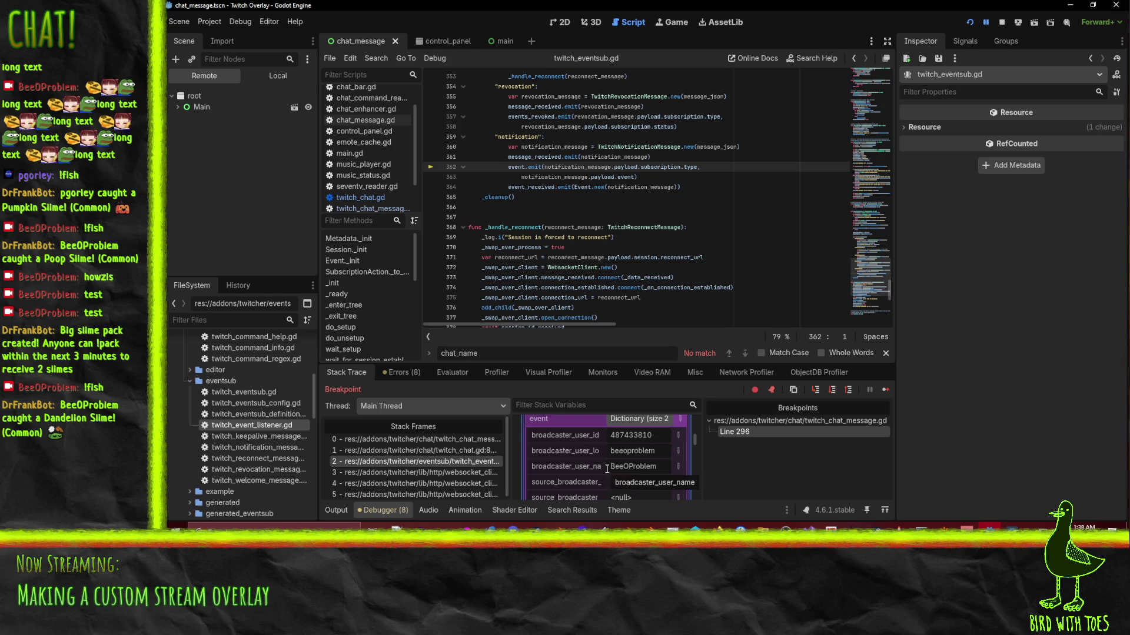
scroll(608, 471, "down", 1)
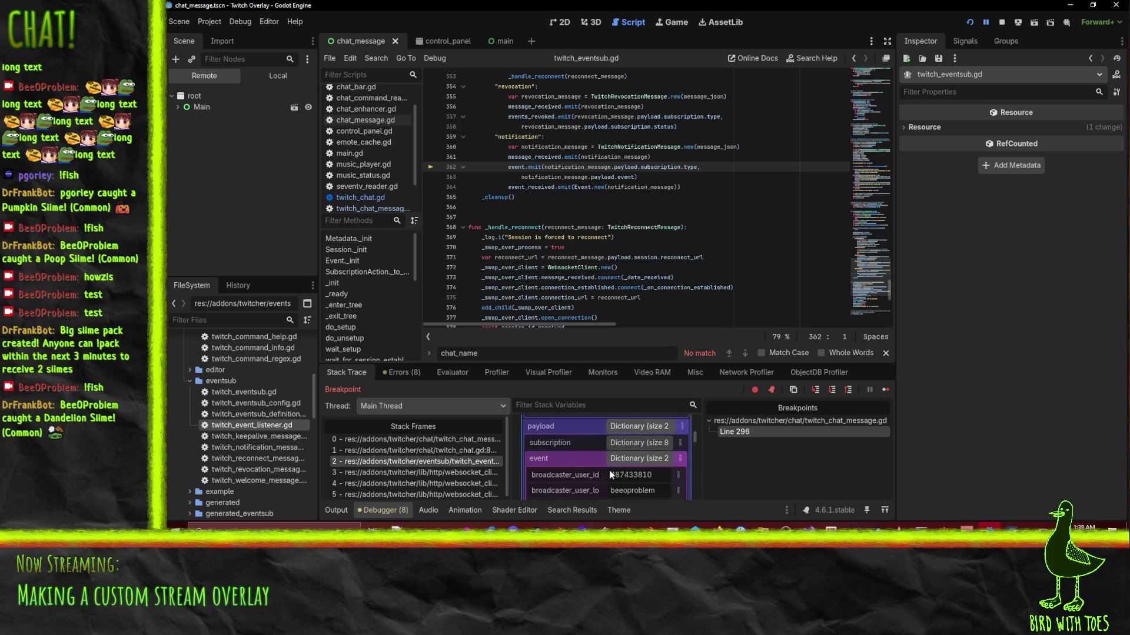
scroll(589, 471, "down", 4)
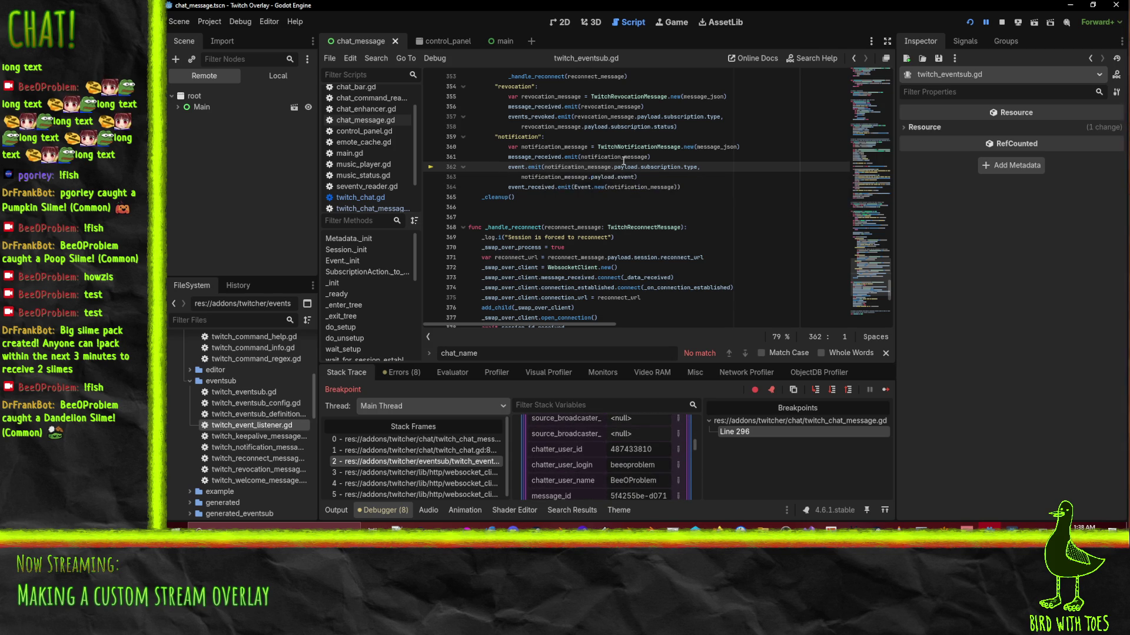
scroll(776, 179, "up", 1)
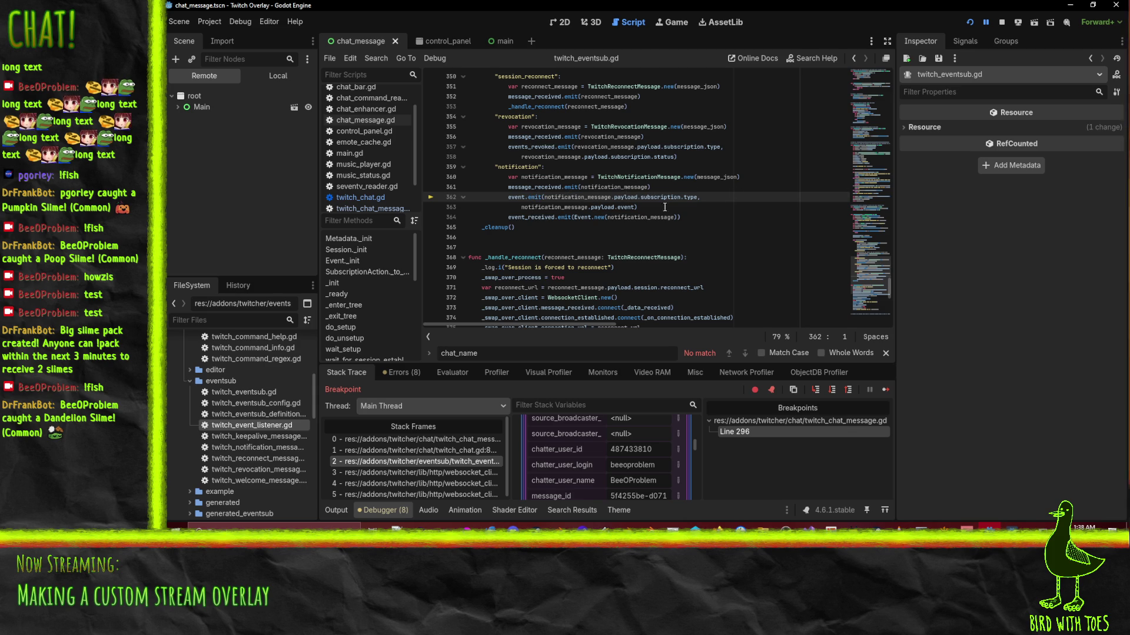
Select stack frame 1 in twitch_chat.gd and expand its data dictionary showing colour B22222.
left_click(461, 450)
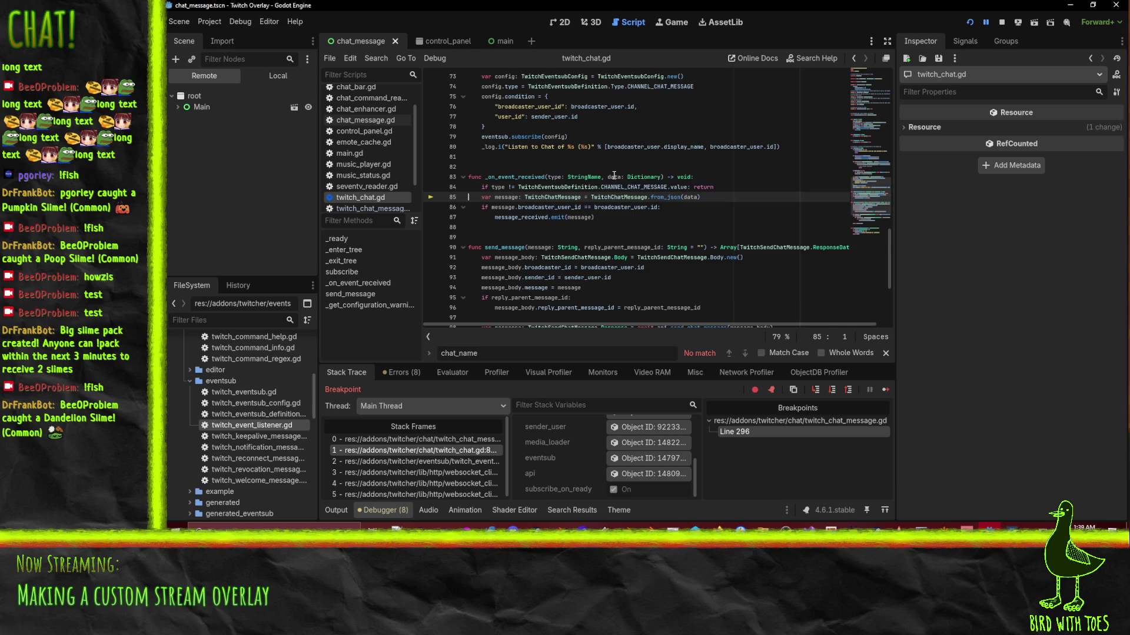
mouse_move(615, 175)
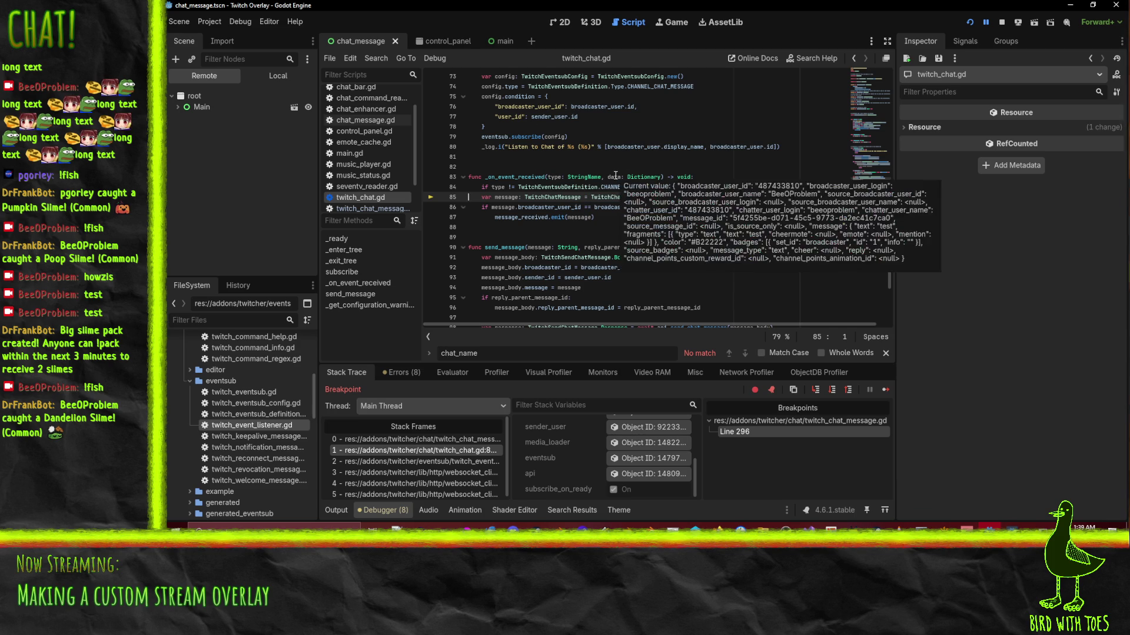
scroll(573, 454, "up", 5)
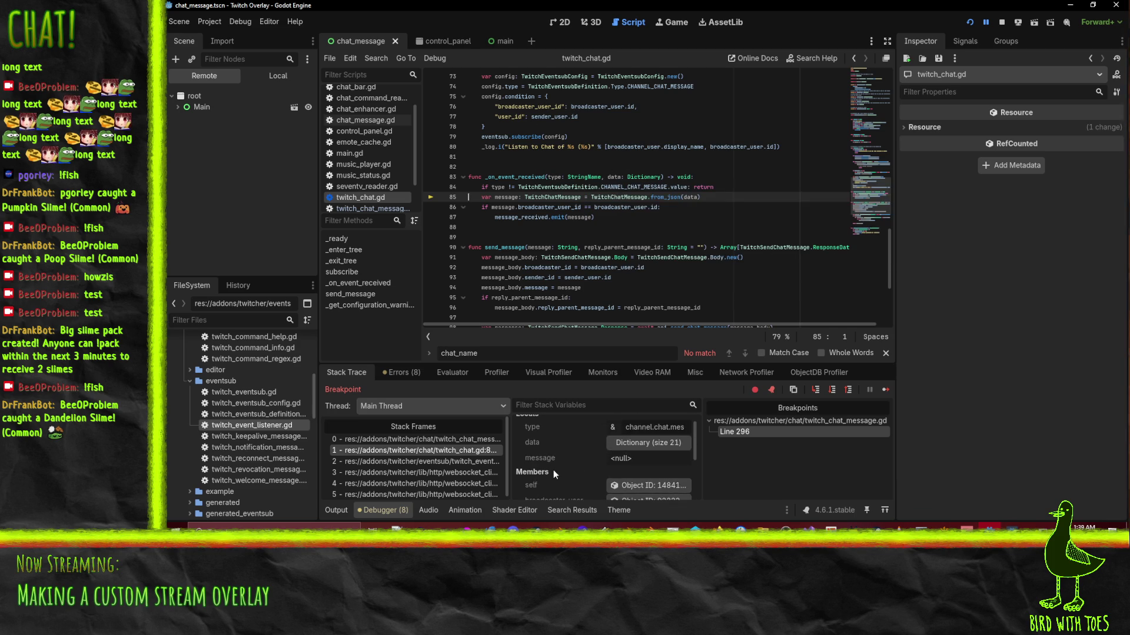
left_click(634, 447)
scroll(634, 449, "down", 5)
scroll(633, 452, "down", 5)
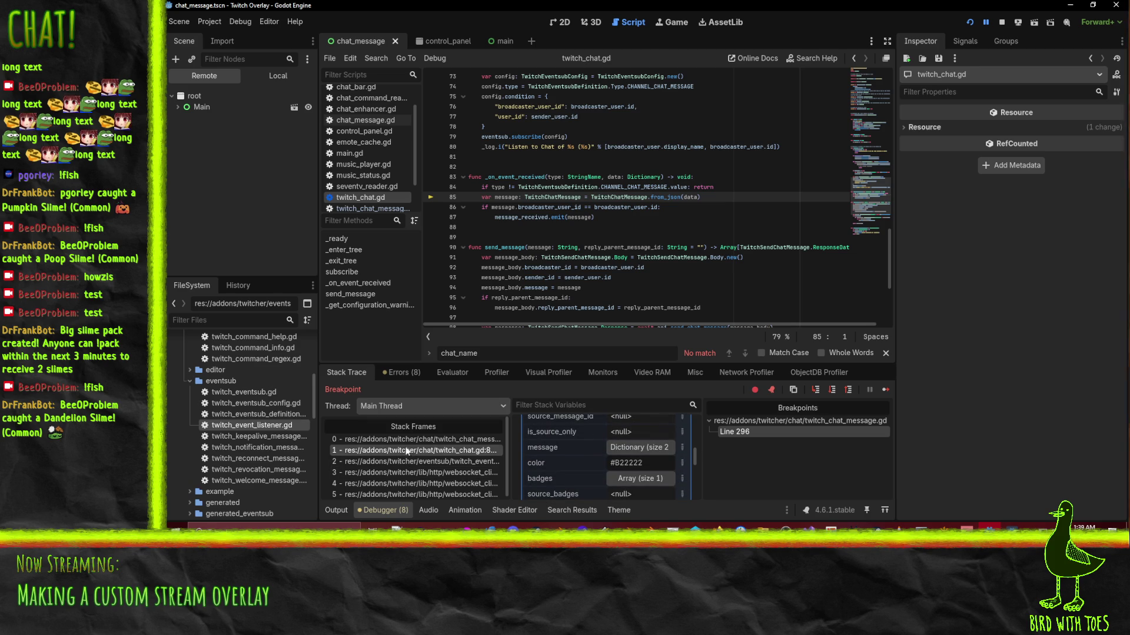
Open stack frame 0 in twitch_chat_message.gd and go to the result.color assignment on line 321.
left_click(425, 439)
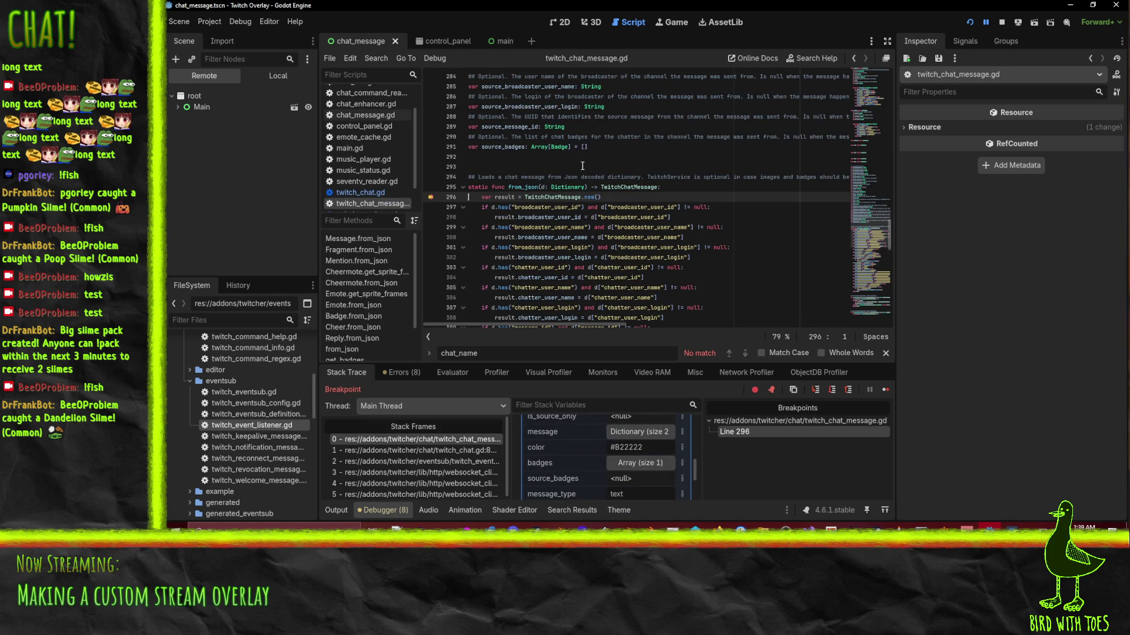
scroll(633, 471, "up", 2)
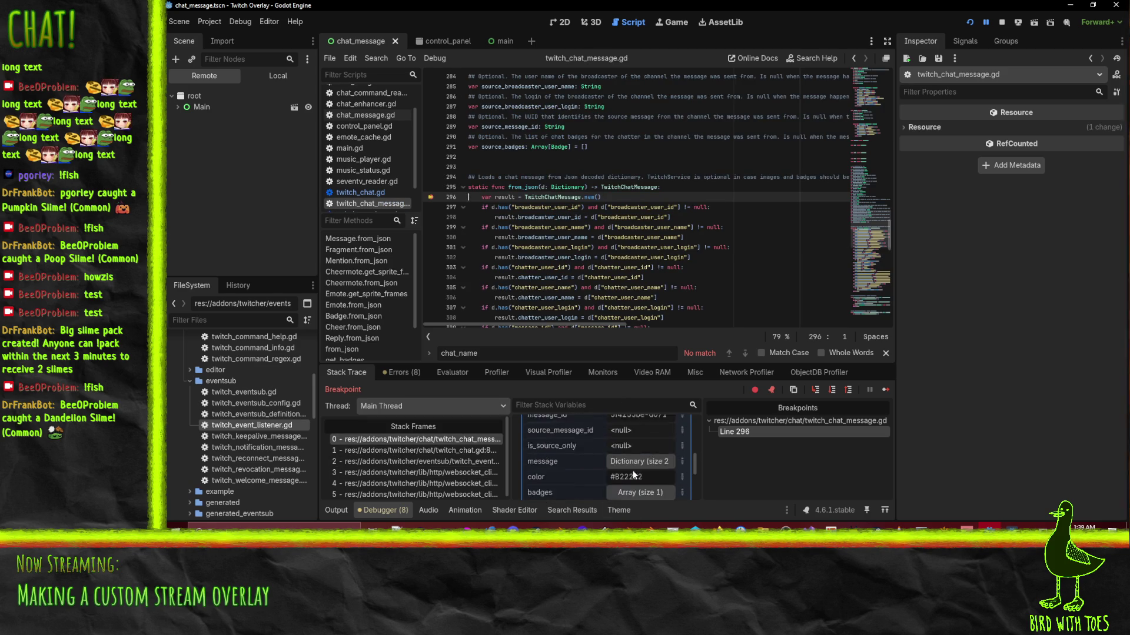
scroll(621, 209, "down", 4)
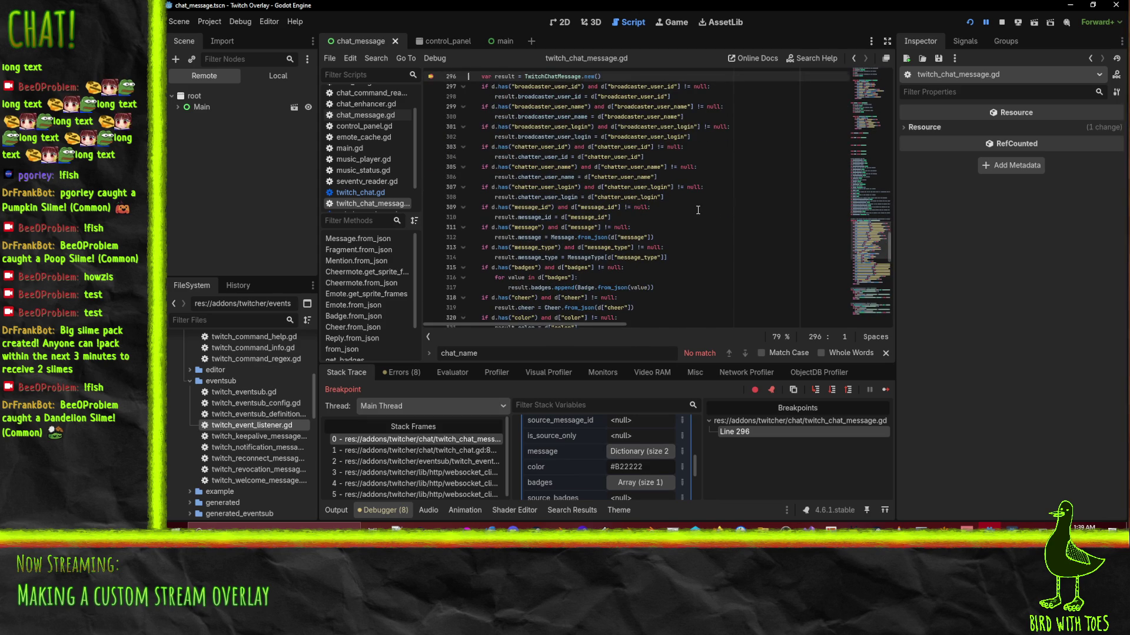
scroll(697, 209, "down", 2)
left_click(514, 258)
scroll(586, 266, "down", 1)
left_click(534, 237)
Open chat_message.gd, where line 37 sets chat_name.text from chatter_user_name.
scroll(589, 248, "down", 4)
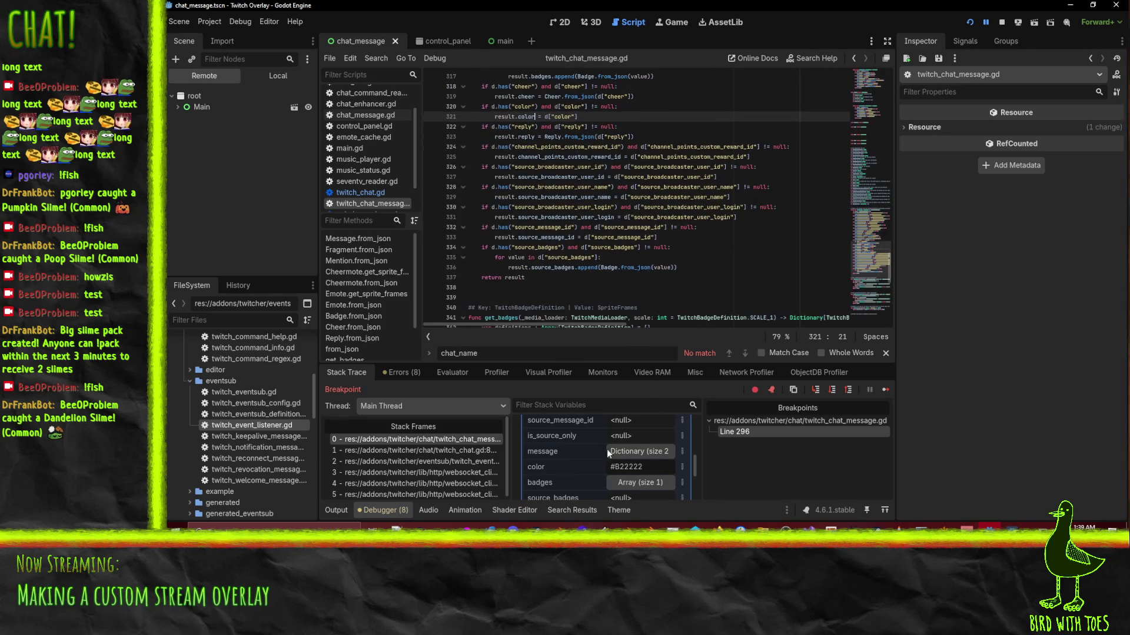
scroll(640, 225, "down", 5)
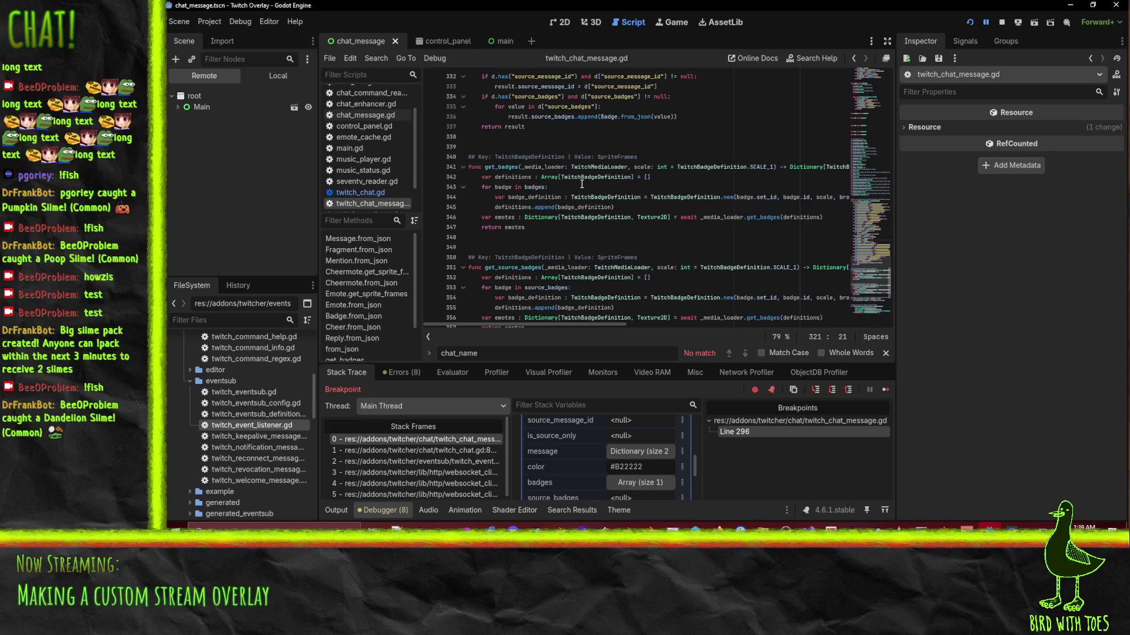
scroll(606, 191, "up", 7)
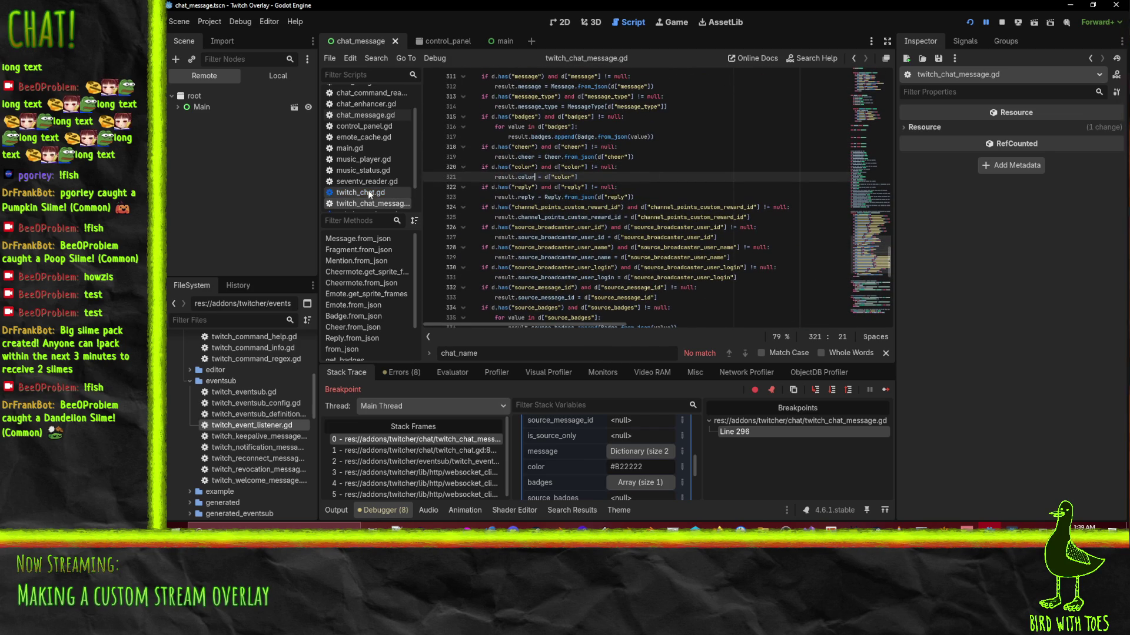
left_click(377, 115)
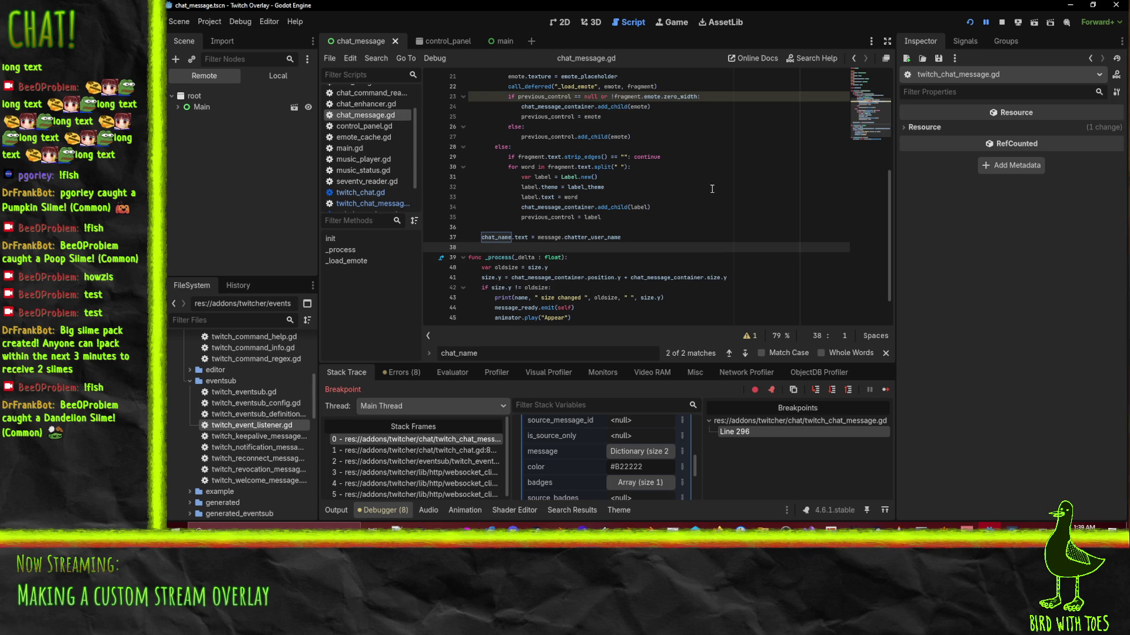
Set a breakpoint on line 17 in init and continue until execution stops there.
scroll(700, 182, "up", 5)
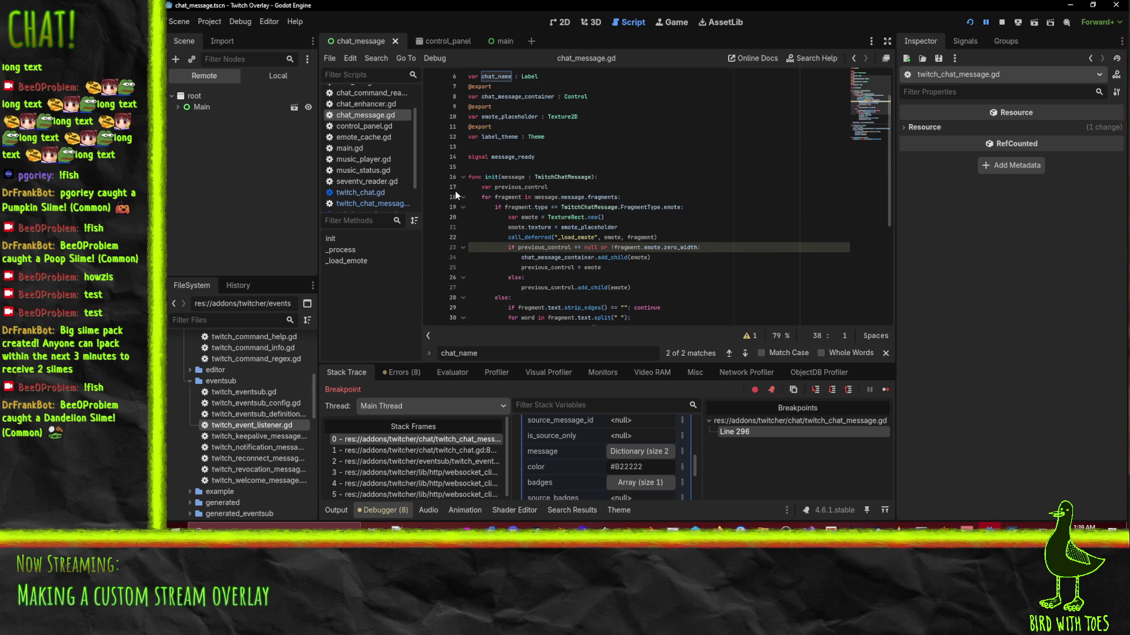
left_click(430, 188)
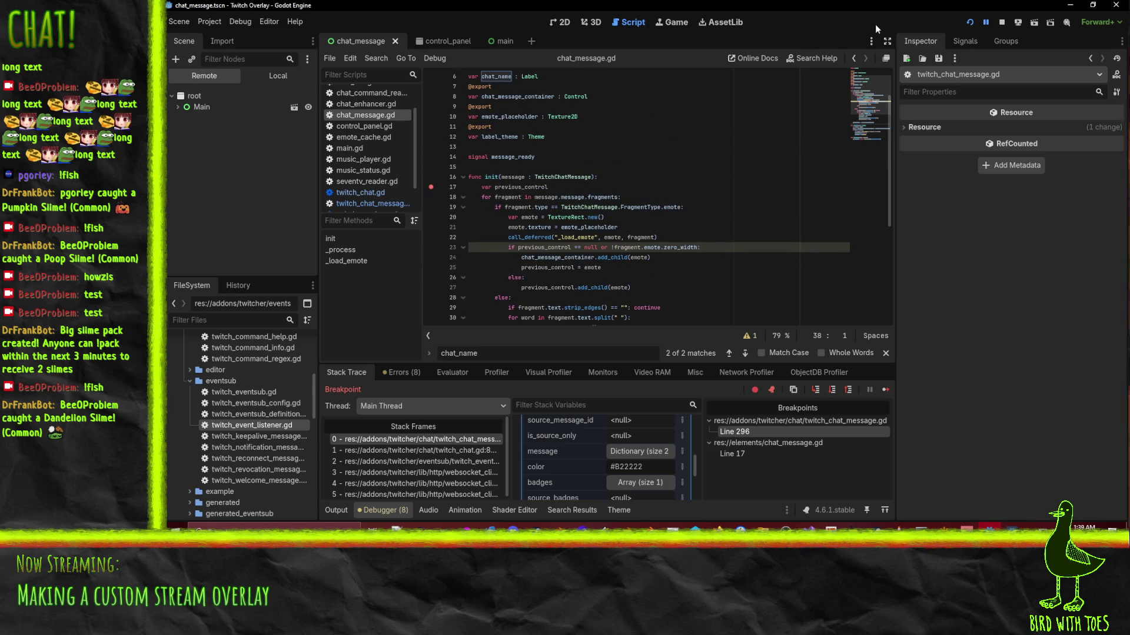
left_click(986, 26)
Inspect the message object to confirm its color #B22222, then stop the debug session.
scroll(509, 165, "down", 3)
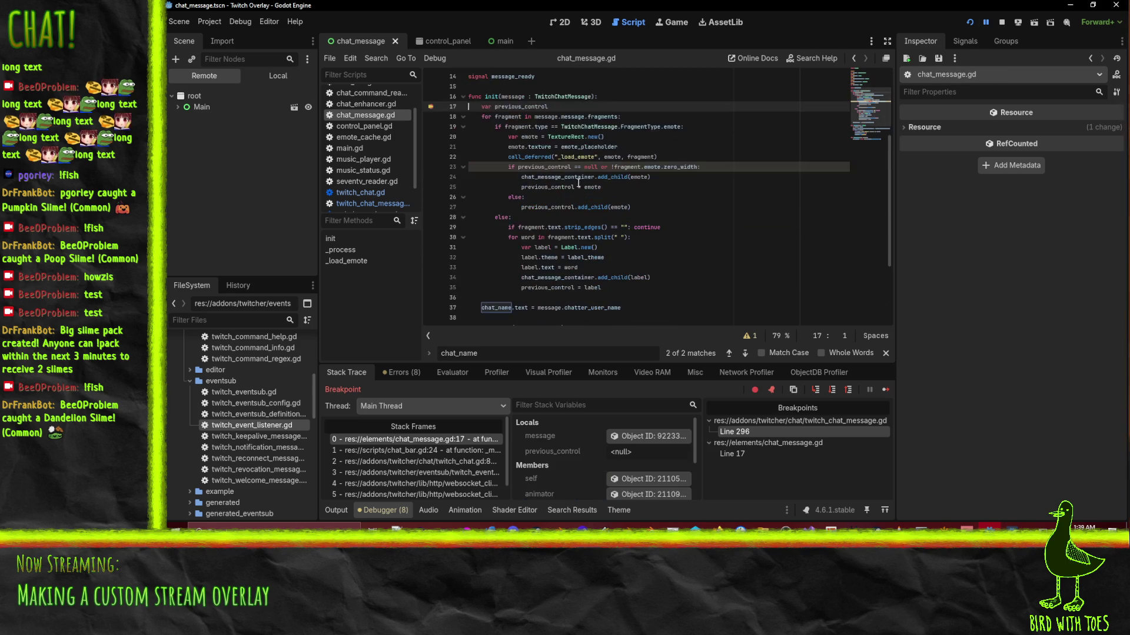
mouse_move(513, 97)
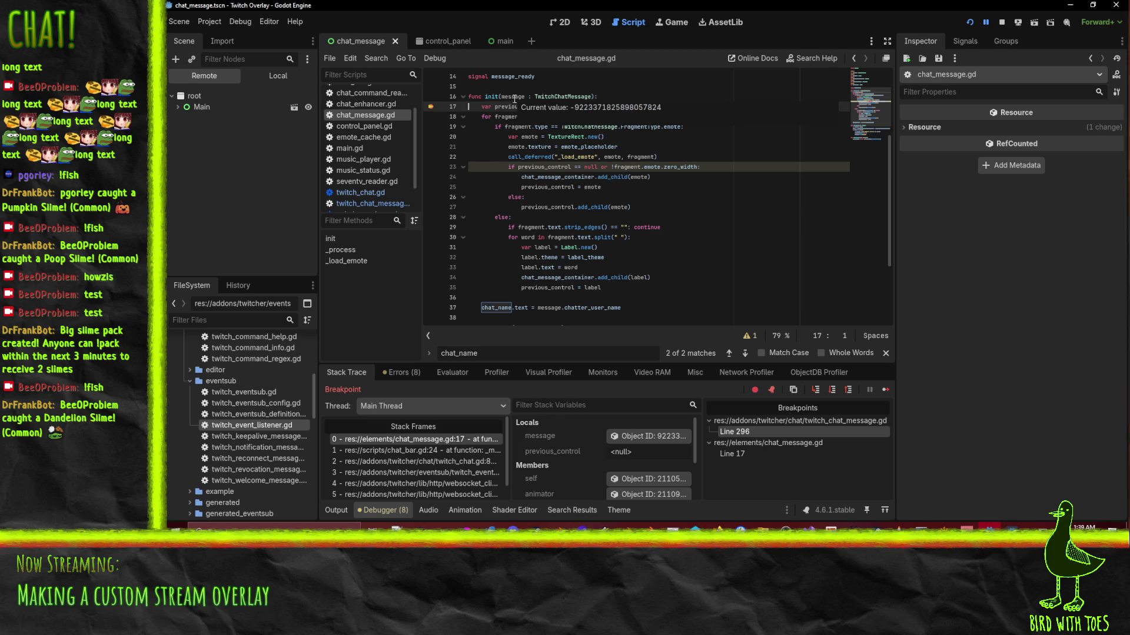
left_click(648, 436)
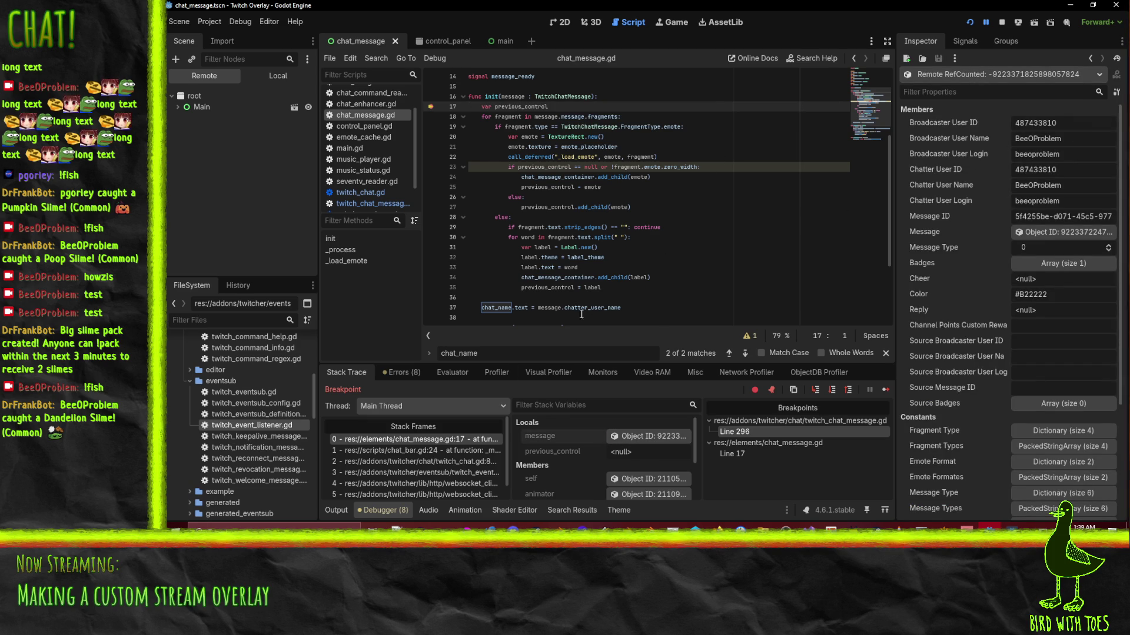
left_click(645, 308)
scroll(644, 307, "down", 2)
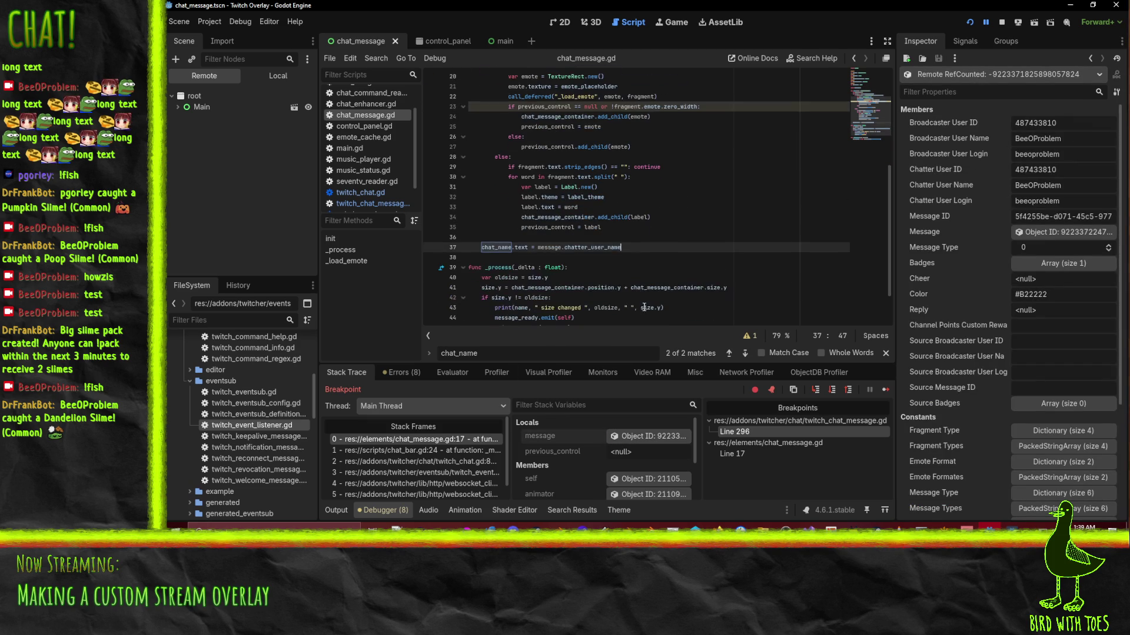
left_click(1002, 22)
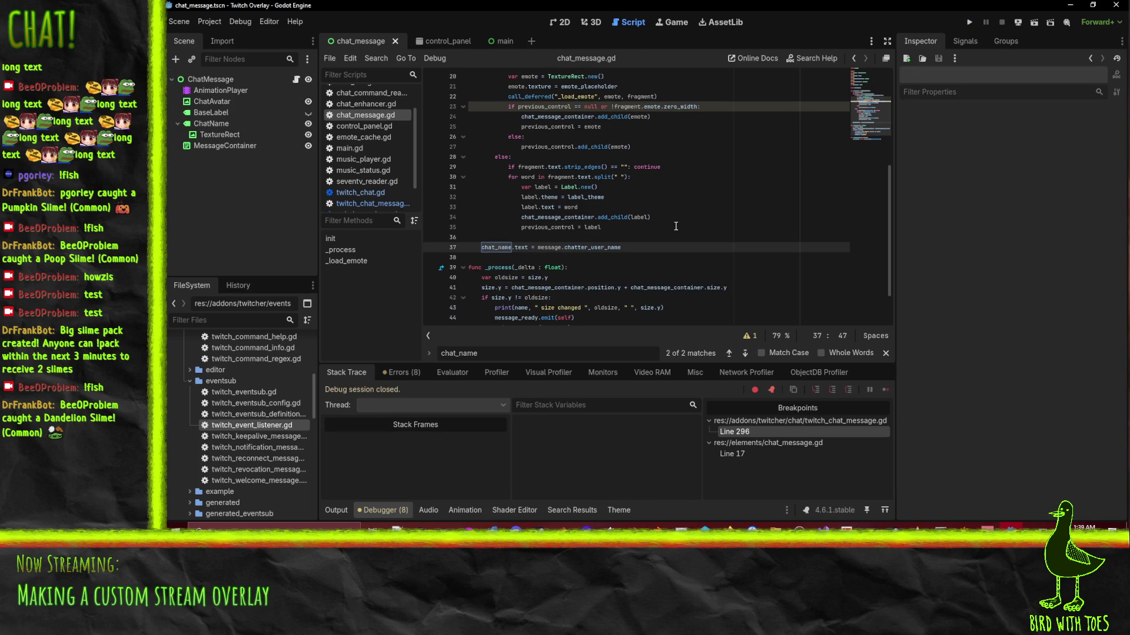
On new line 38, write chat_name.add_theme_color_override("") via autocomplete, then show the 2D view.
key("Return")
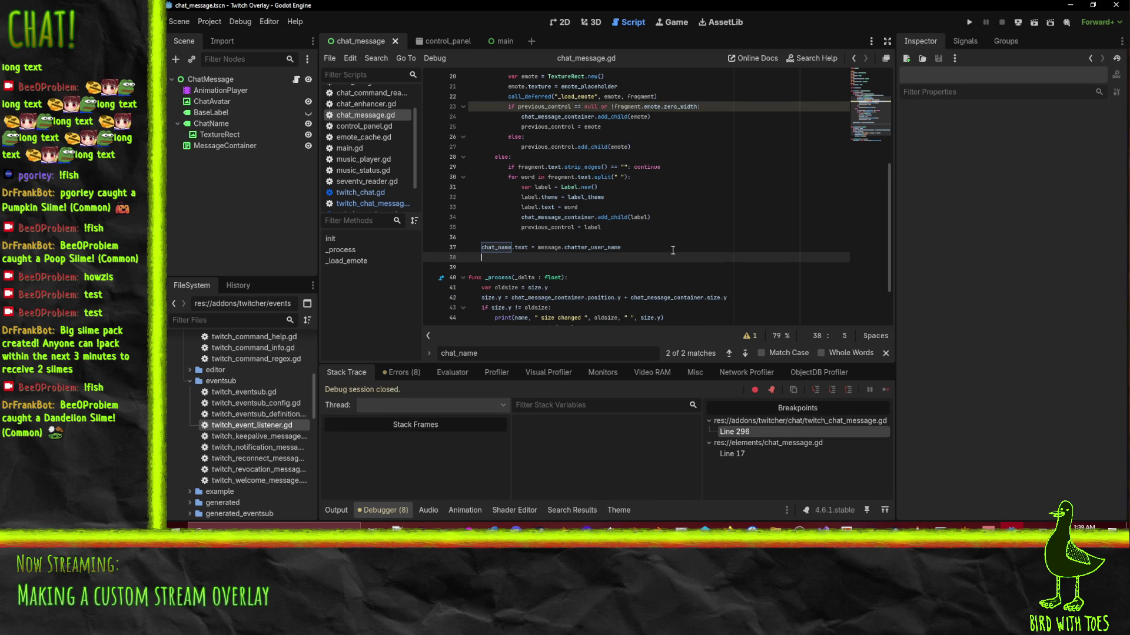
type("chat")
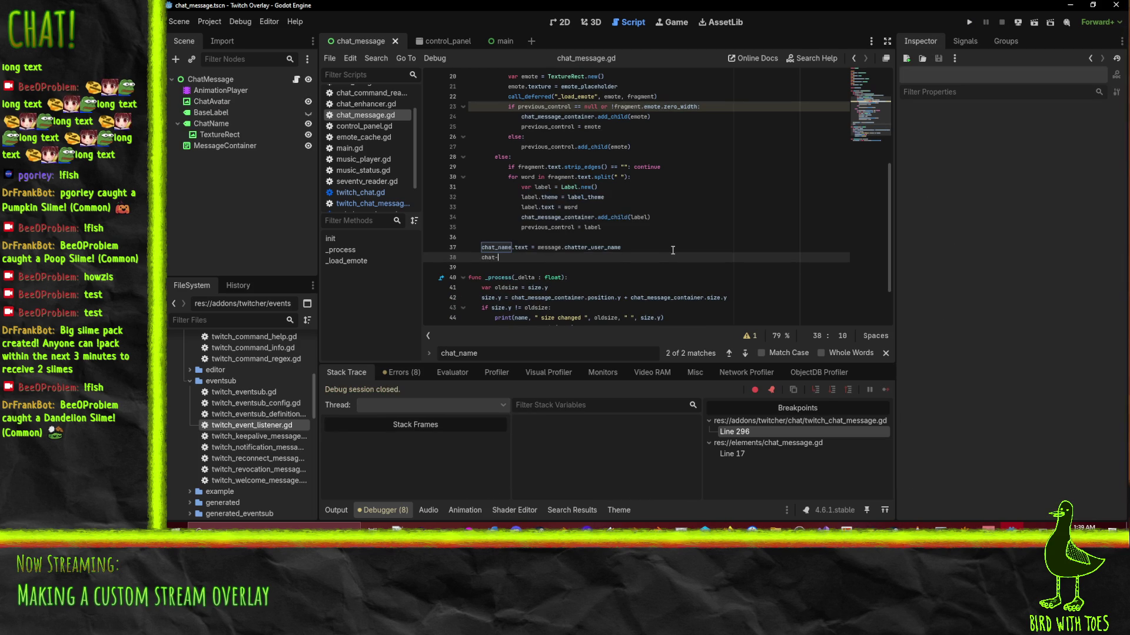
type("_name.")
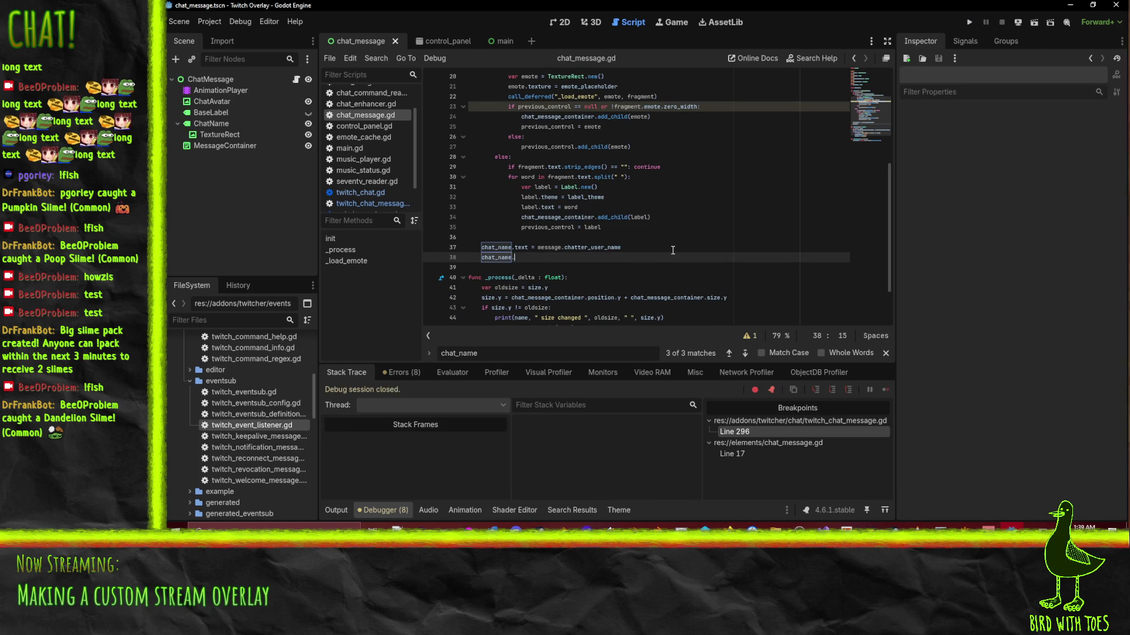
type("overri")
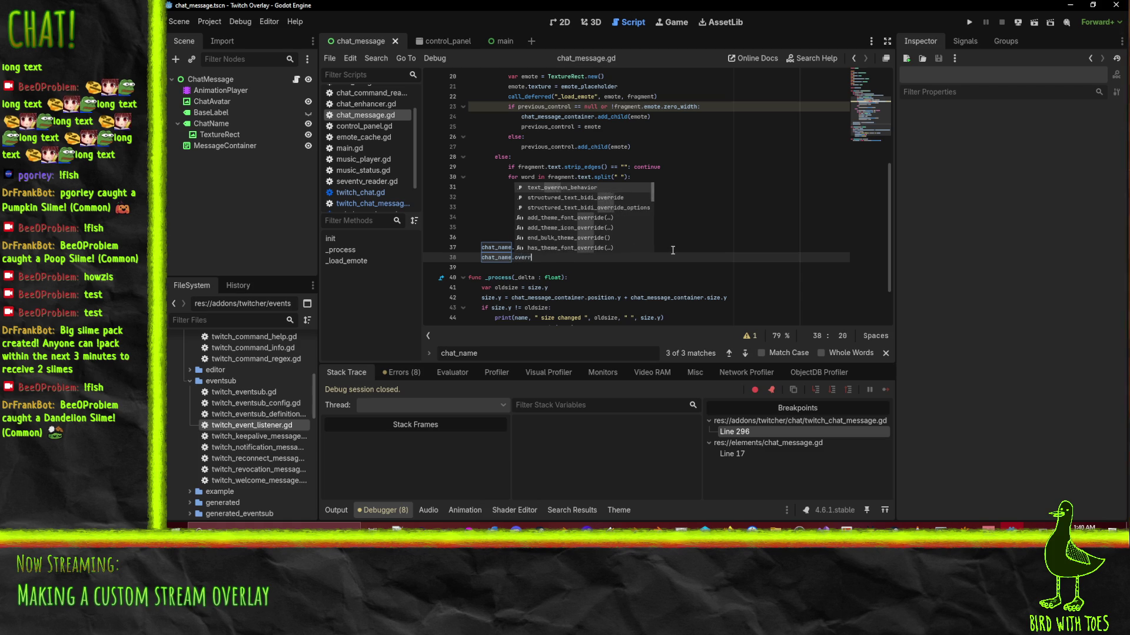
key("BackSpace")
key("BackSpace")
key("BackSpace")
type("font_co")
key("BackSpace")
key("BackSpace")
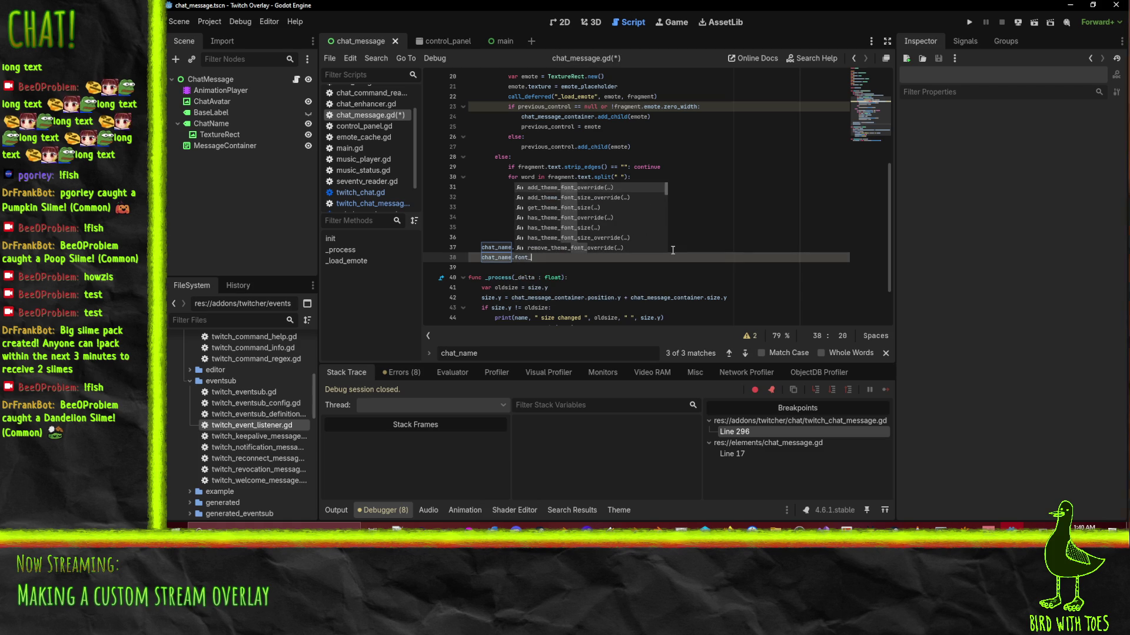
key("Down")
key("Down")
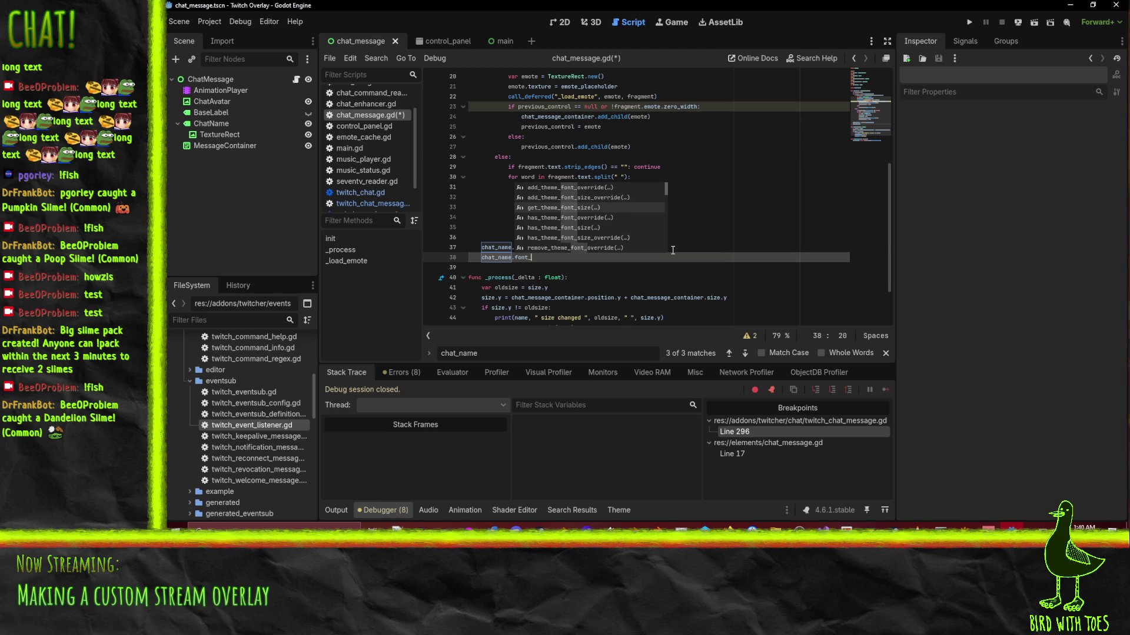
key("BackSpace")
key("BackSpace")
key("BackSpace")
type("ad")
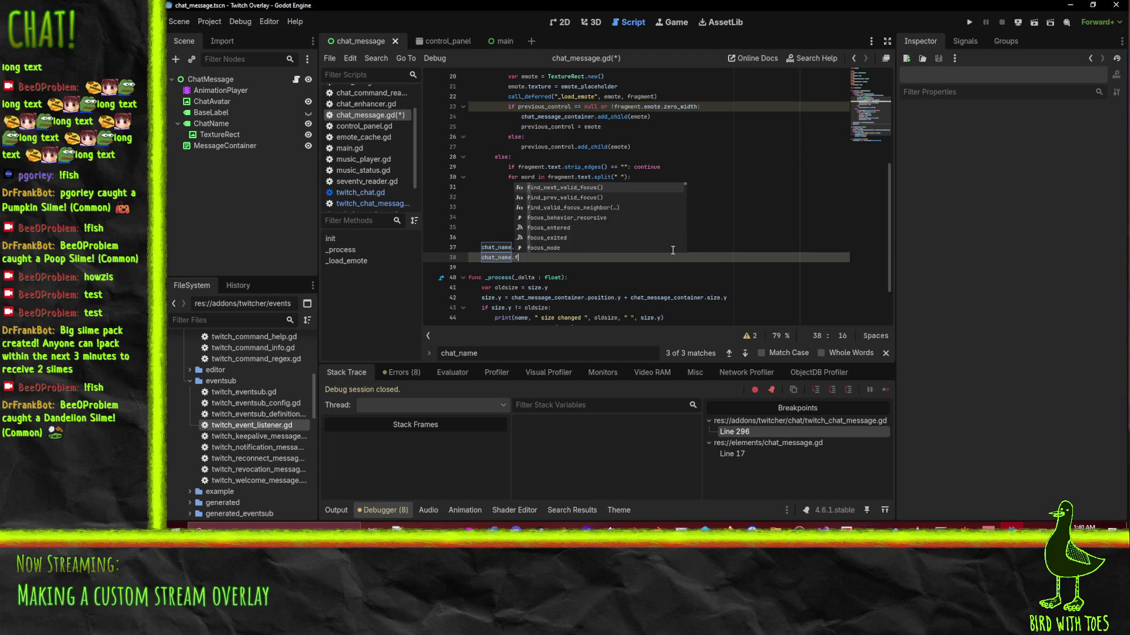
type("d_theme_co")
key("Return")
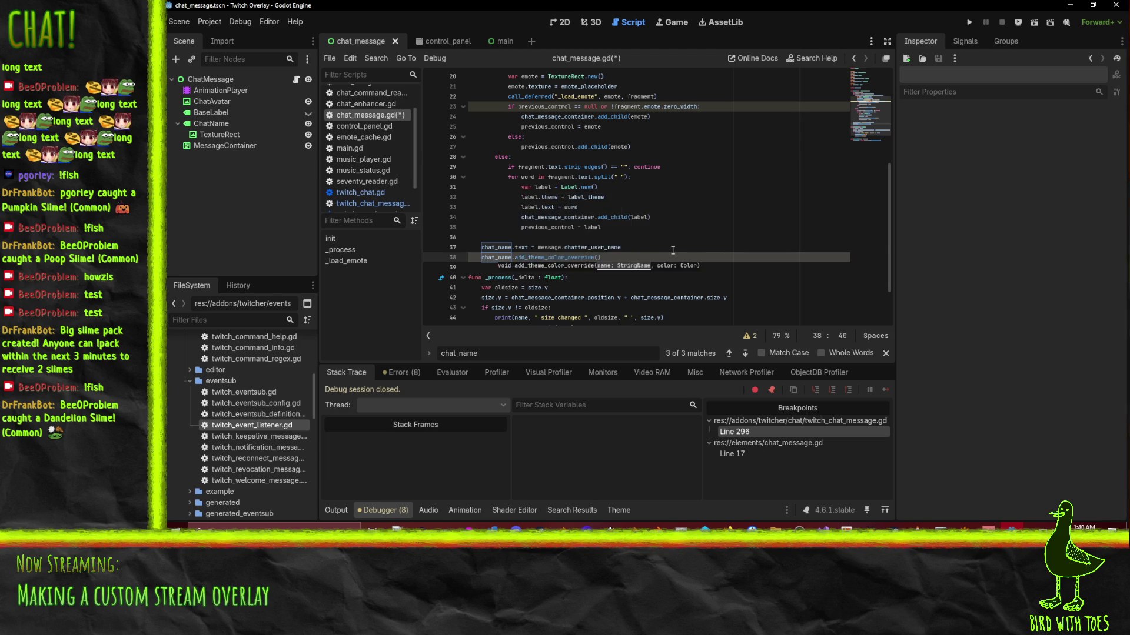
type("\"")
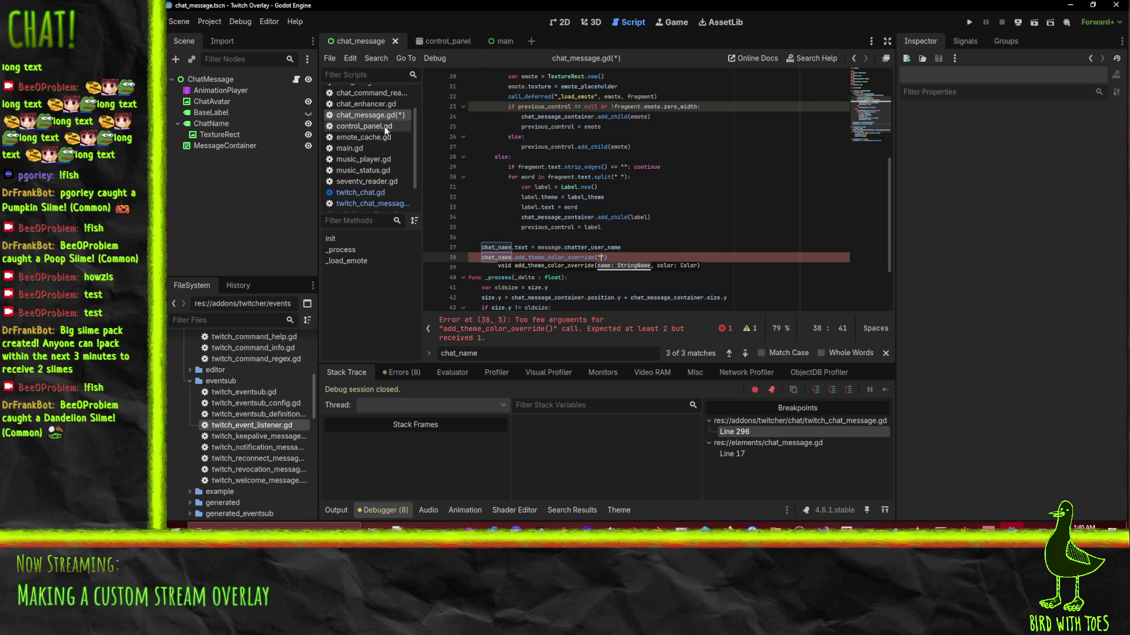
left_click(569, 21)
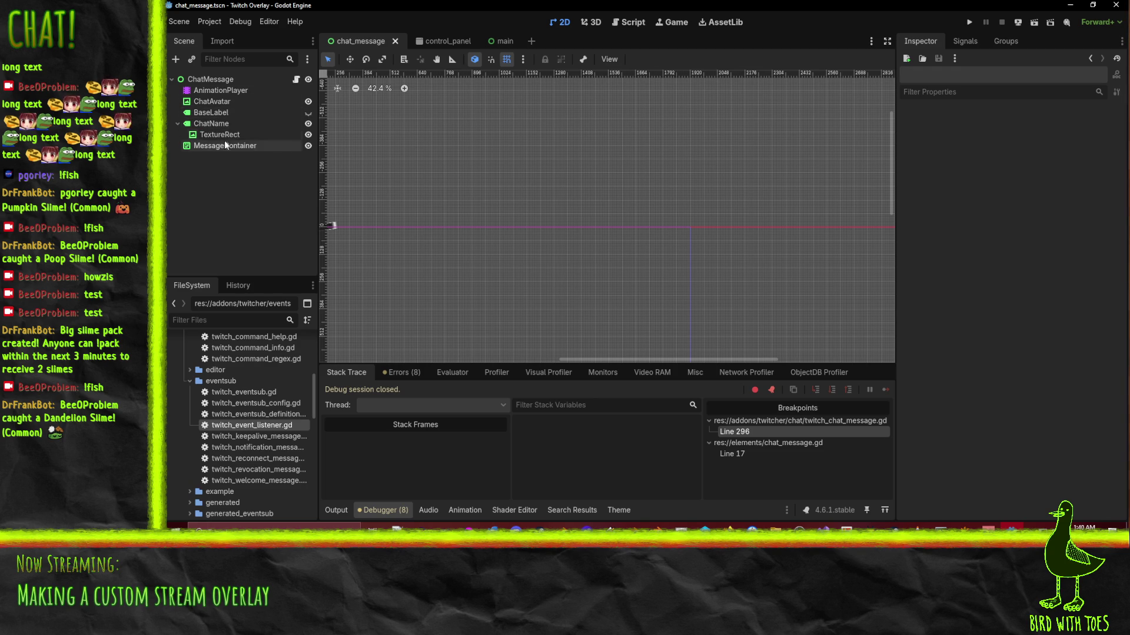
Look up ChatName's Theme Overrides font color properties, then return to chat_message.gd.
left_click(212, 123)
scroll(970, 224, "down", 5)
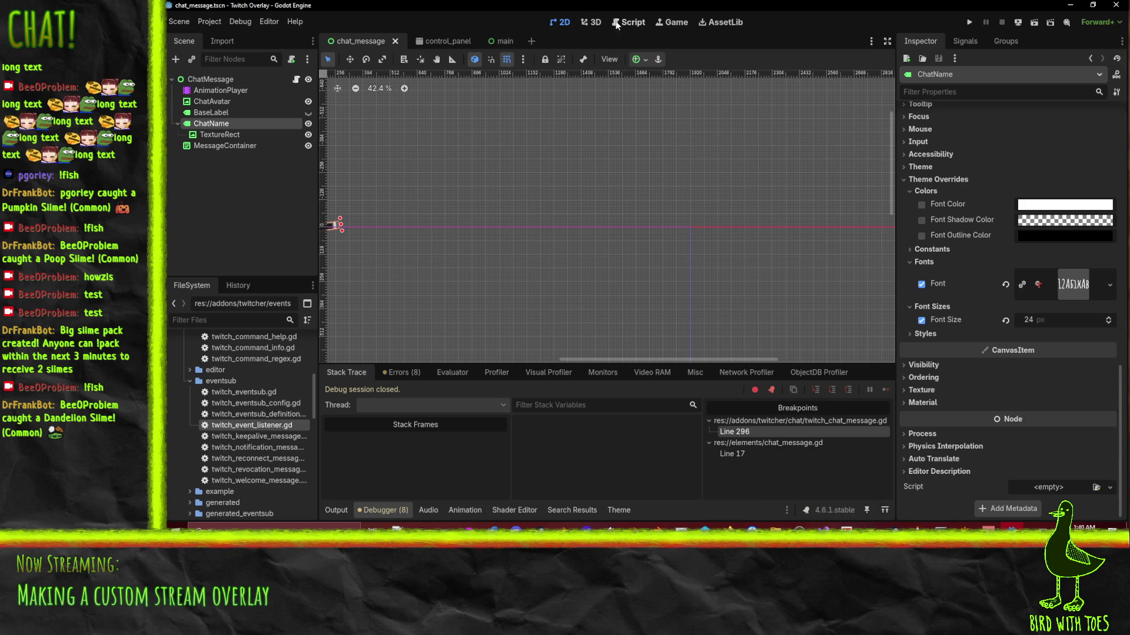
left_click(638, 23)
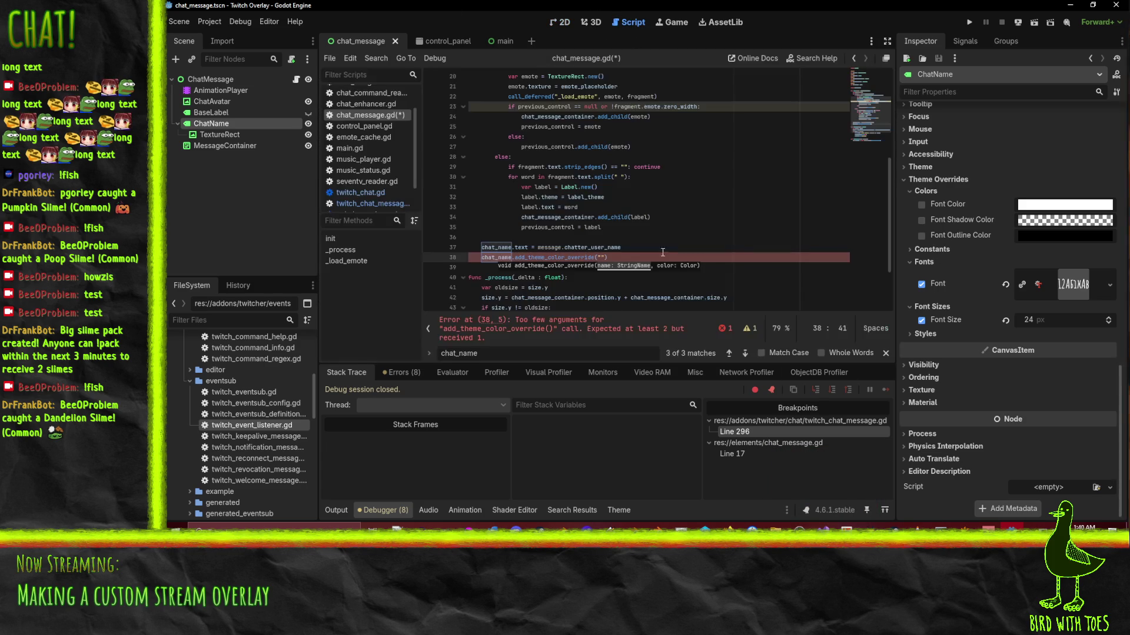
Pass "font_color" and Color.from_string(message.get_color()) to the override call and save.
type("font_color\"")
type(", ")
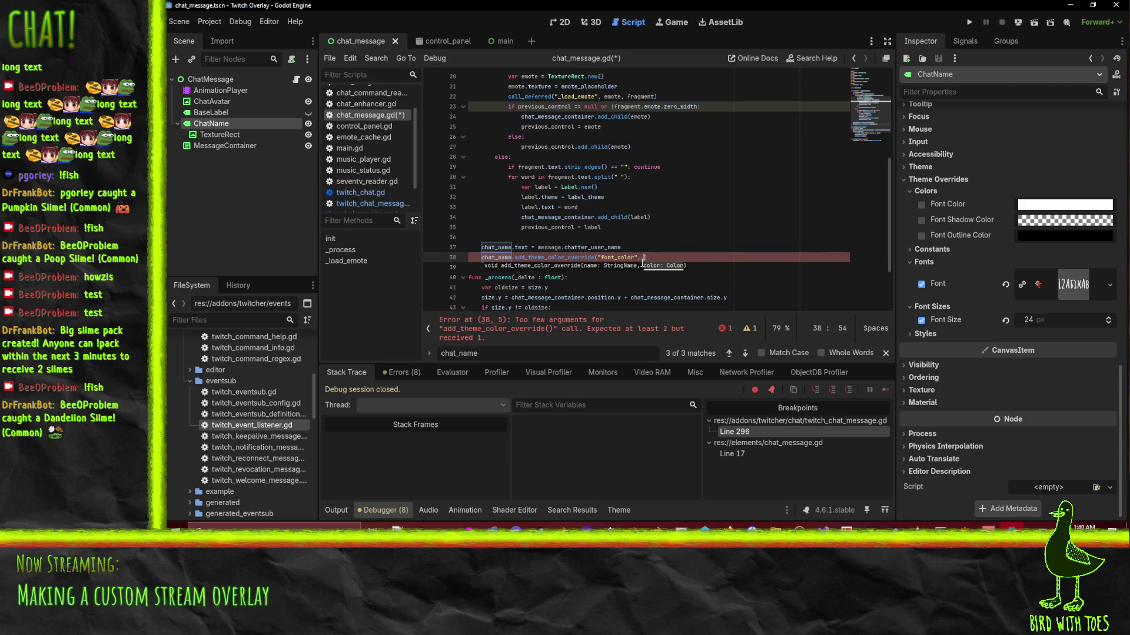
type("Color.n")
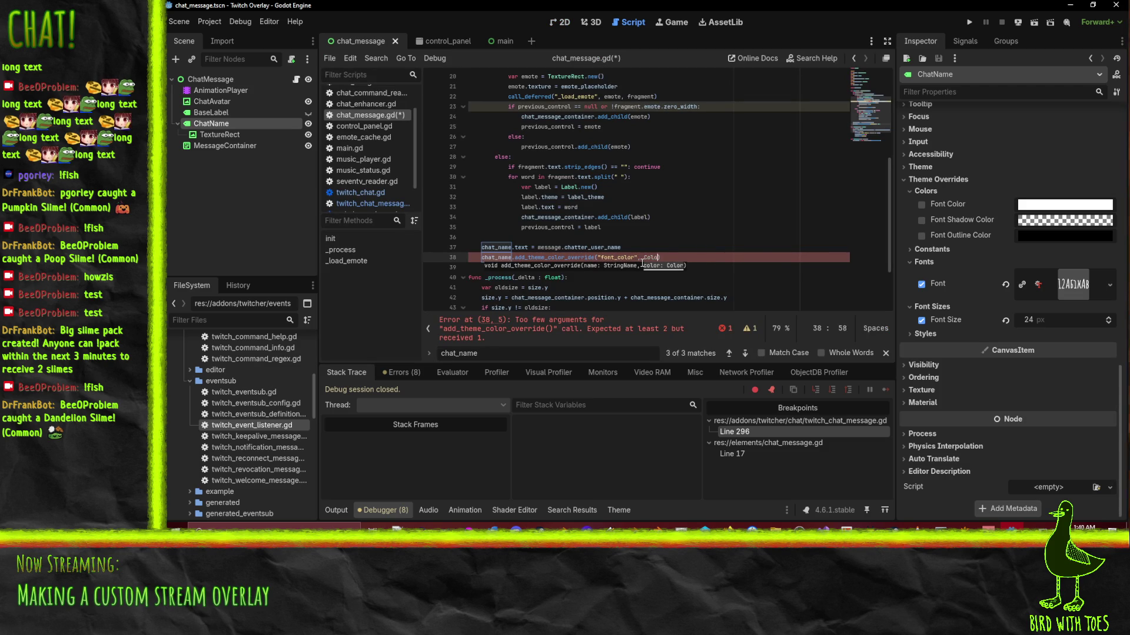
type("ew")
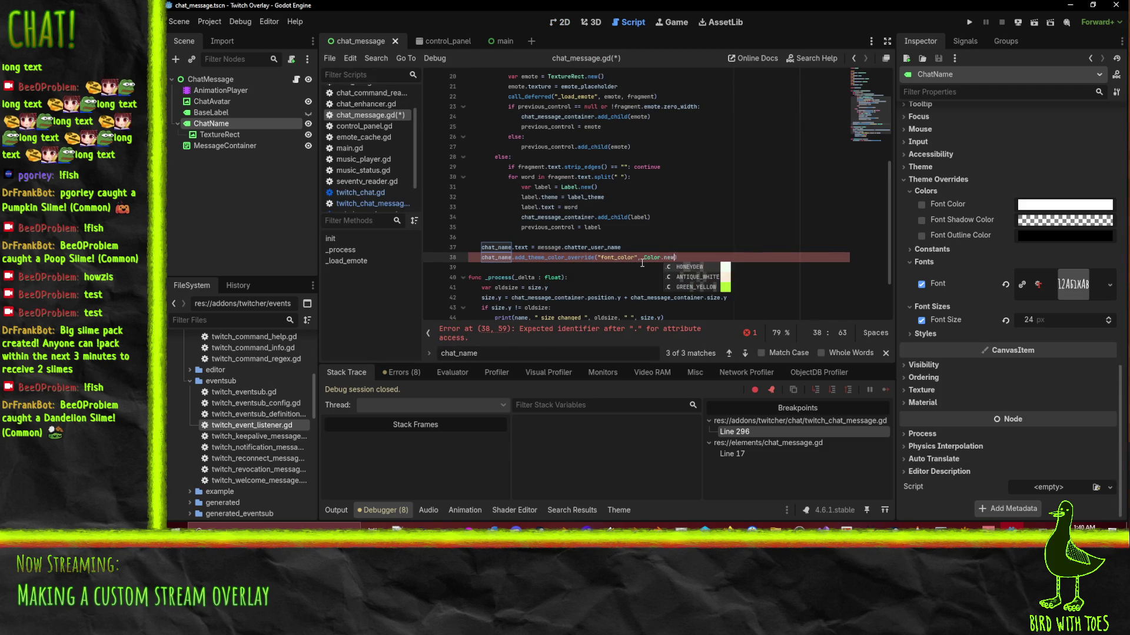
key("BackSpace")
key("BackSpace")
key("BackSpace")
type("from")
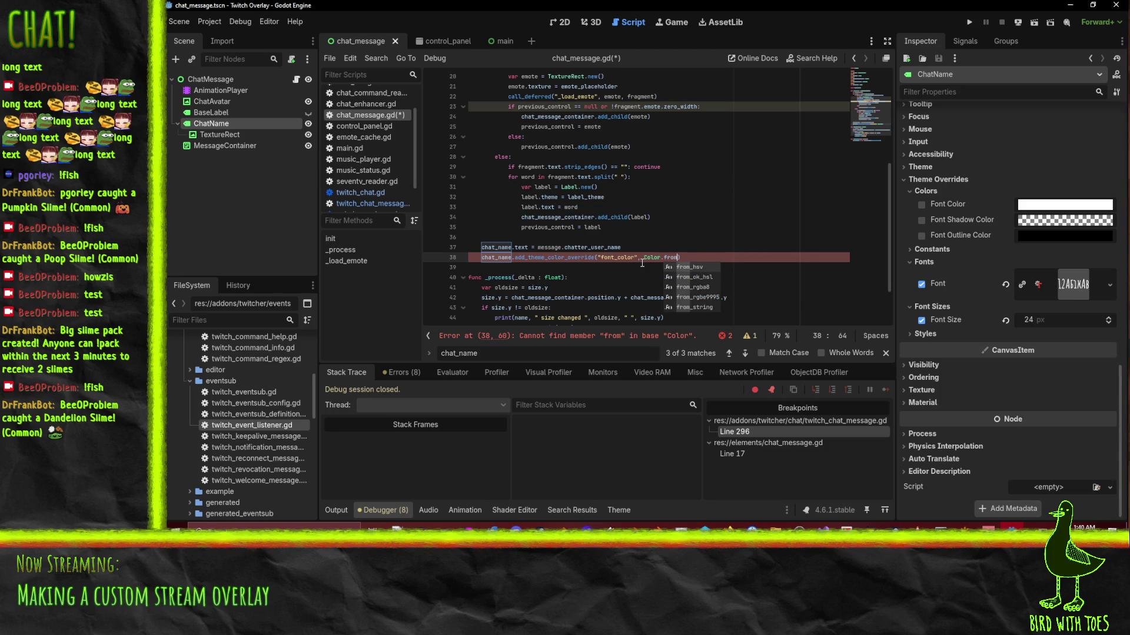
key("Down")
key("Down")
key("Down")
key("Return")
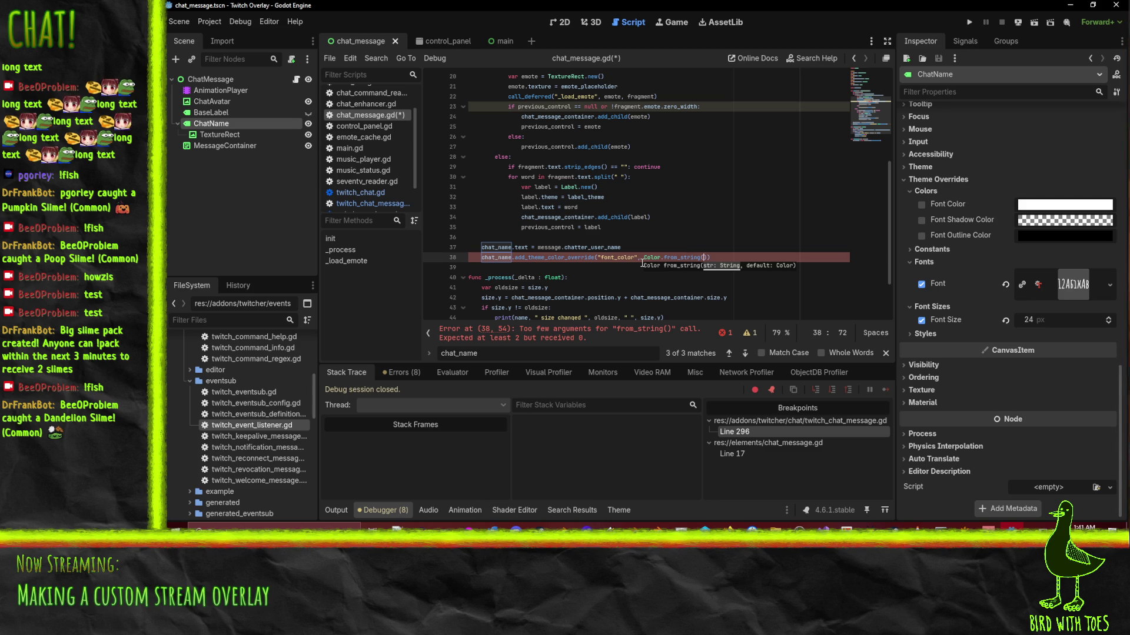
scroll(610, 246, "up", 1)
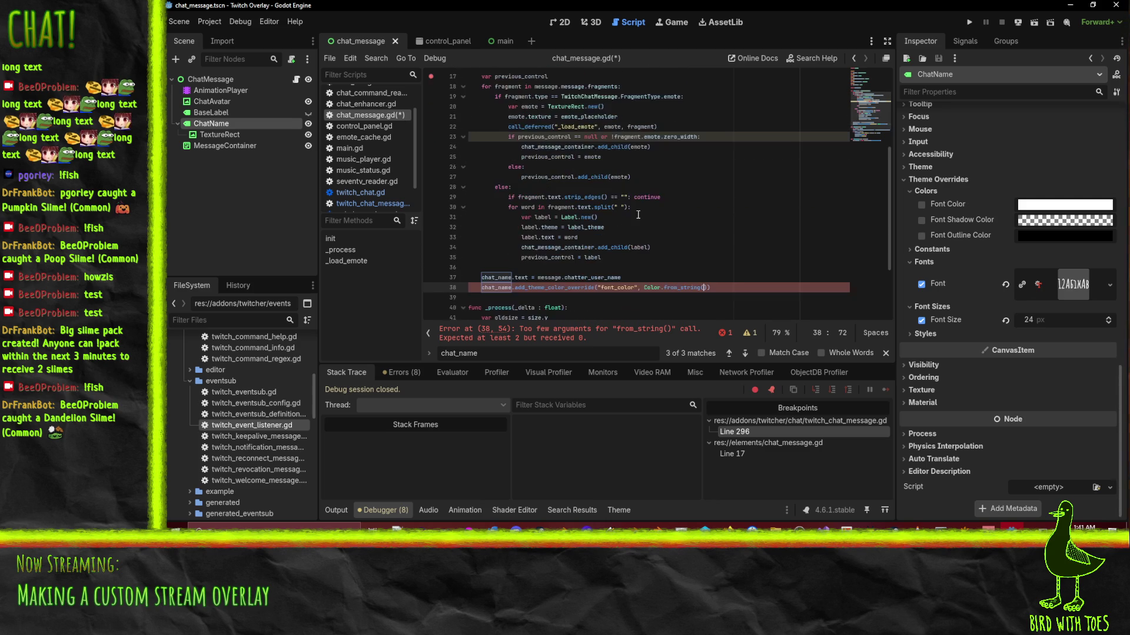
type("message.co")
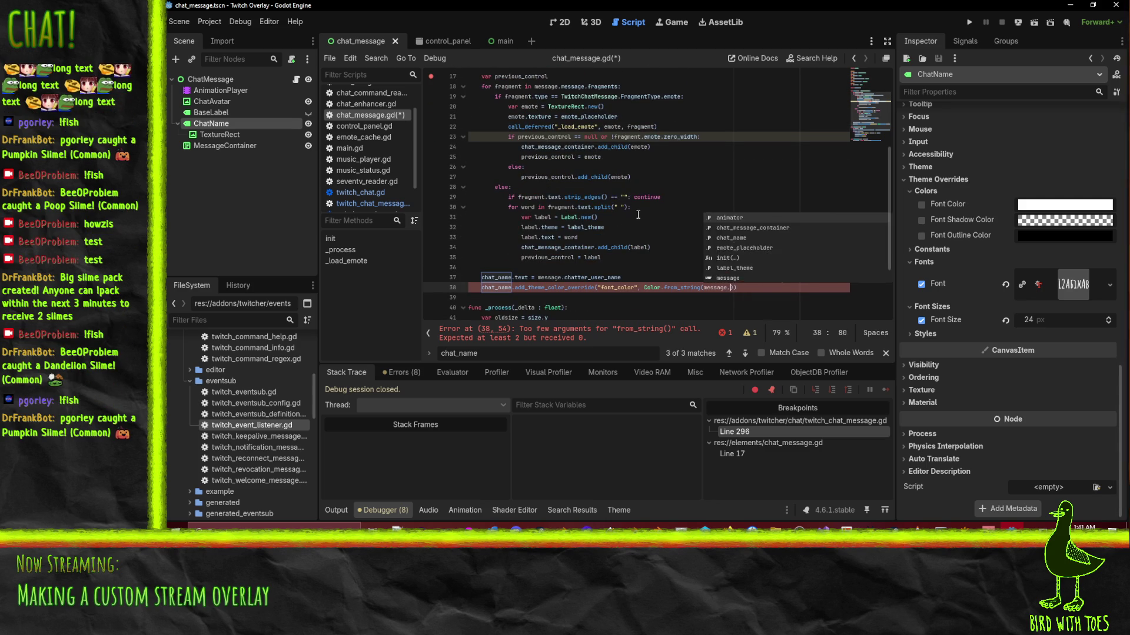
type("lo")
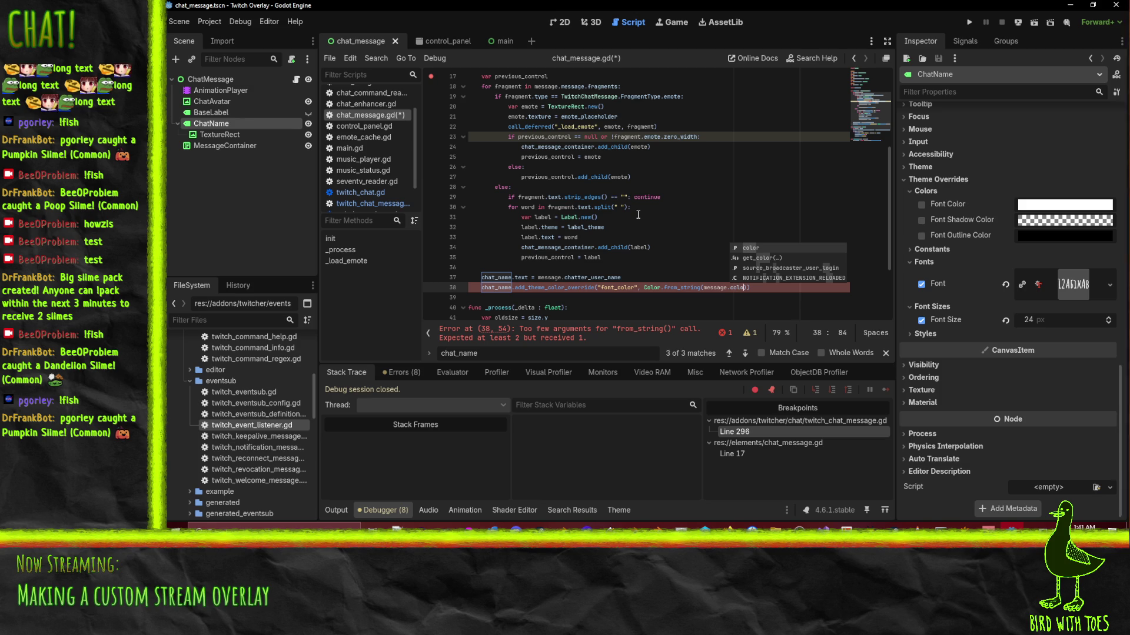
key("Down")
key("Return")
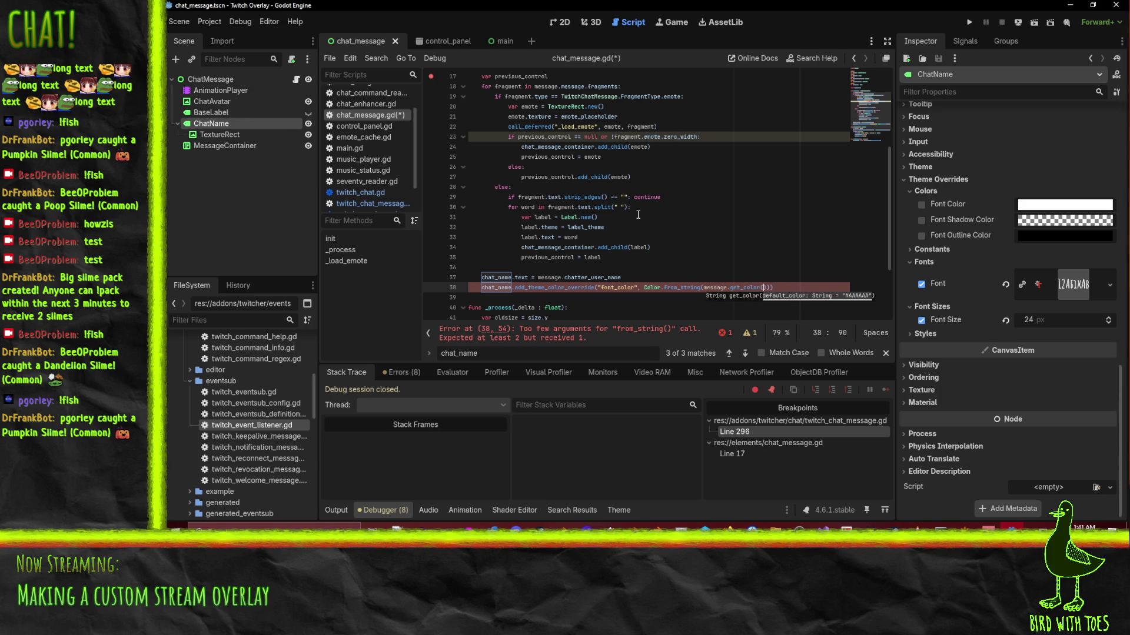
key("Left")
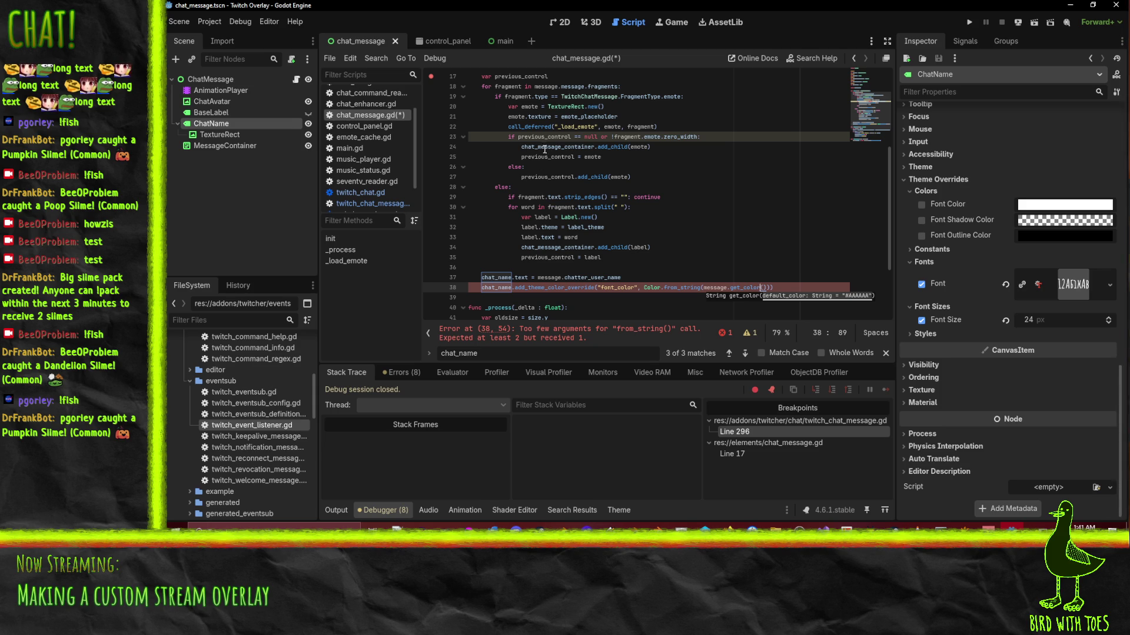
left_click(676, 264)
key("ctrl+s")
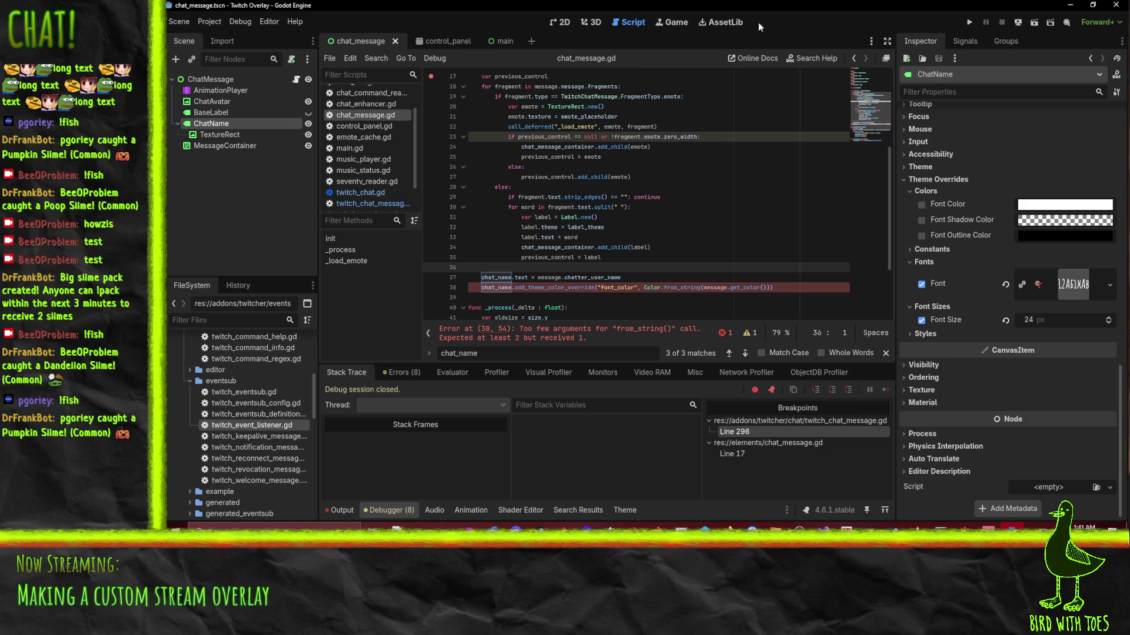
Add Color.WHITE as the from_string fallback color, save the script, and rerun the overlay.
left_click(700, 215)
left_click(593, 297)
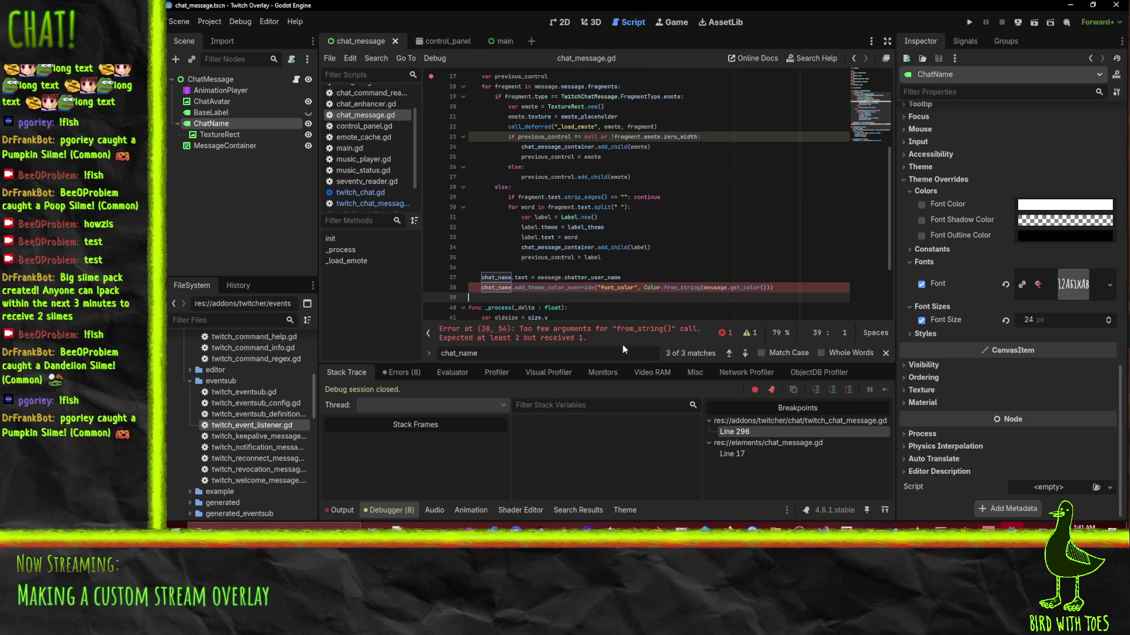
left_click(768, 287)
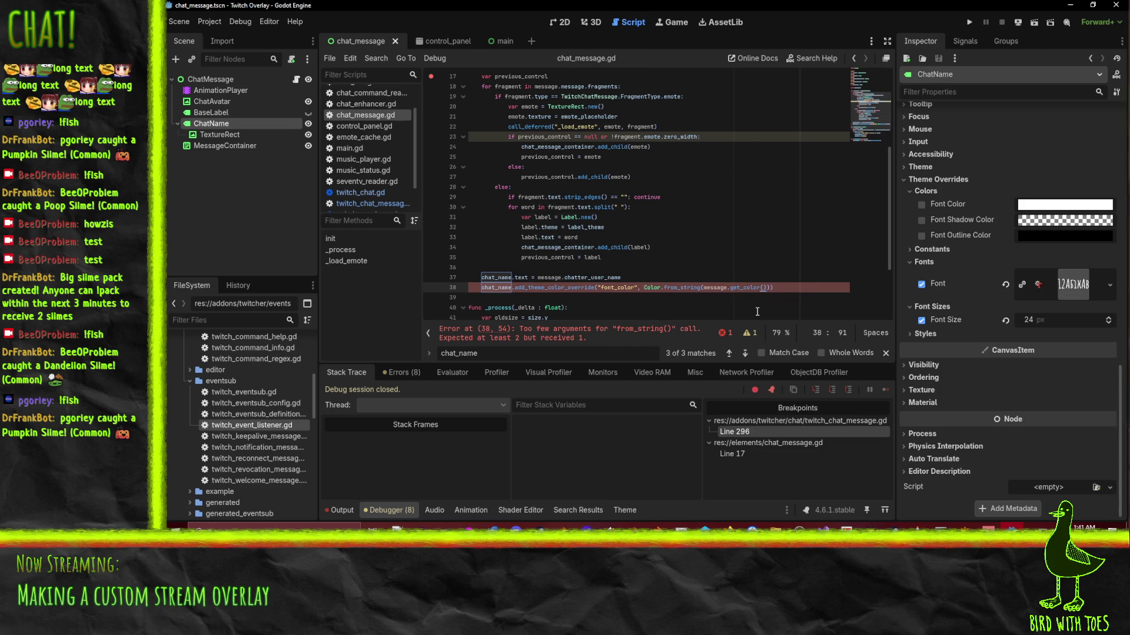
type(", C")
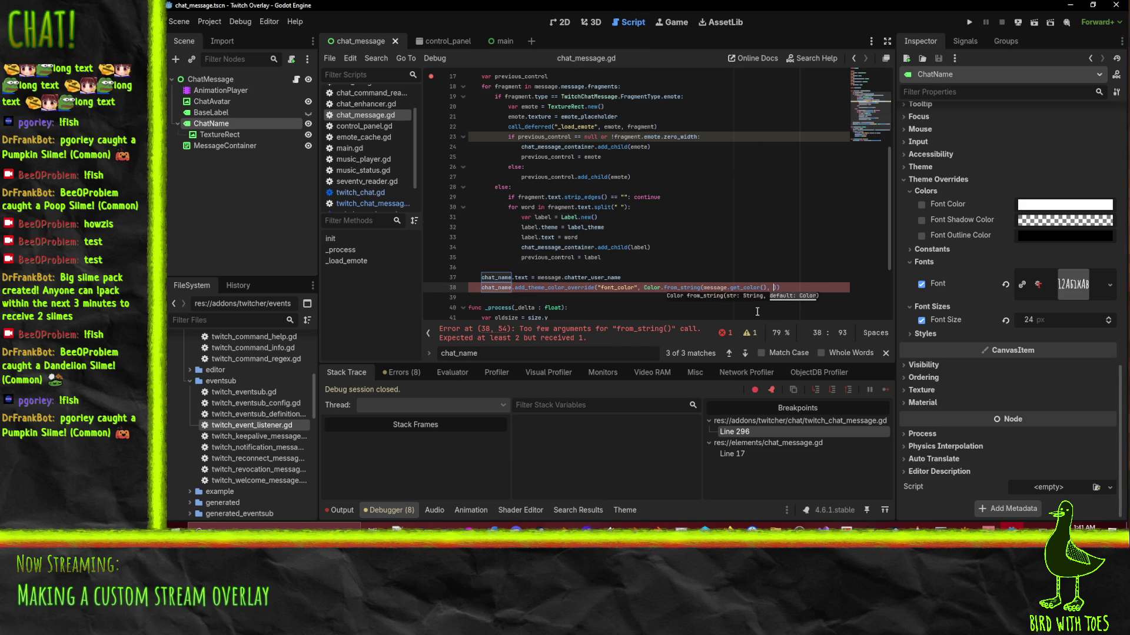
type("olor.whi")
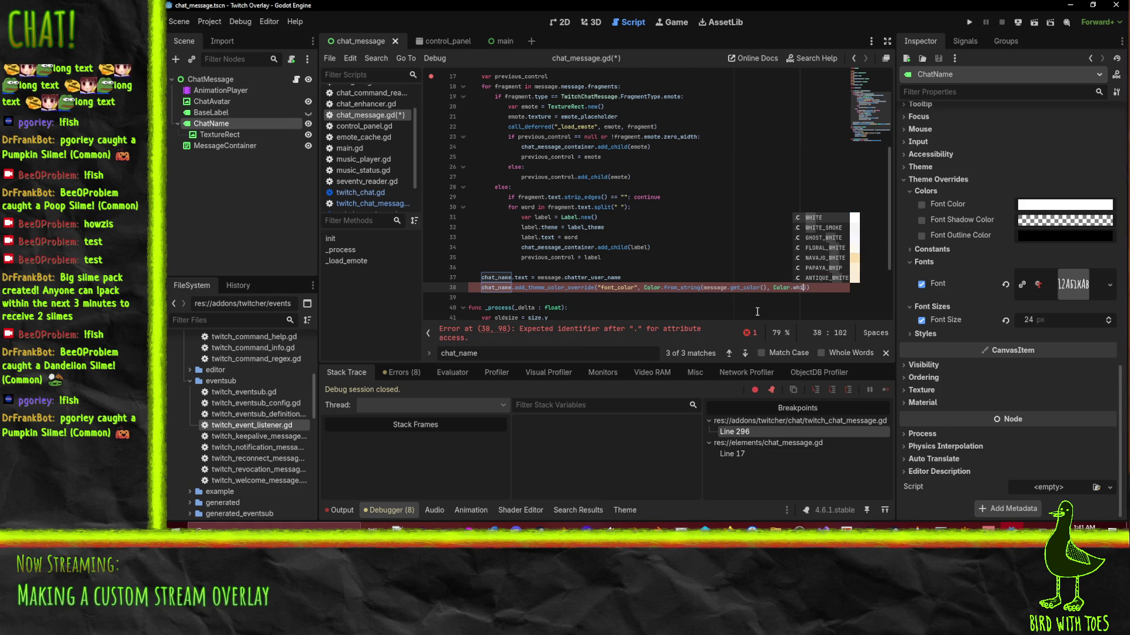
key("Down")
key("Down")
key("Down")
key("Down")
key("Down")
key("Up")
key("Up")
key("Up")
key("Return")
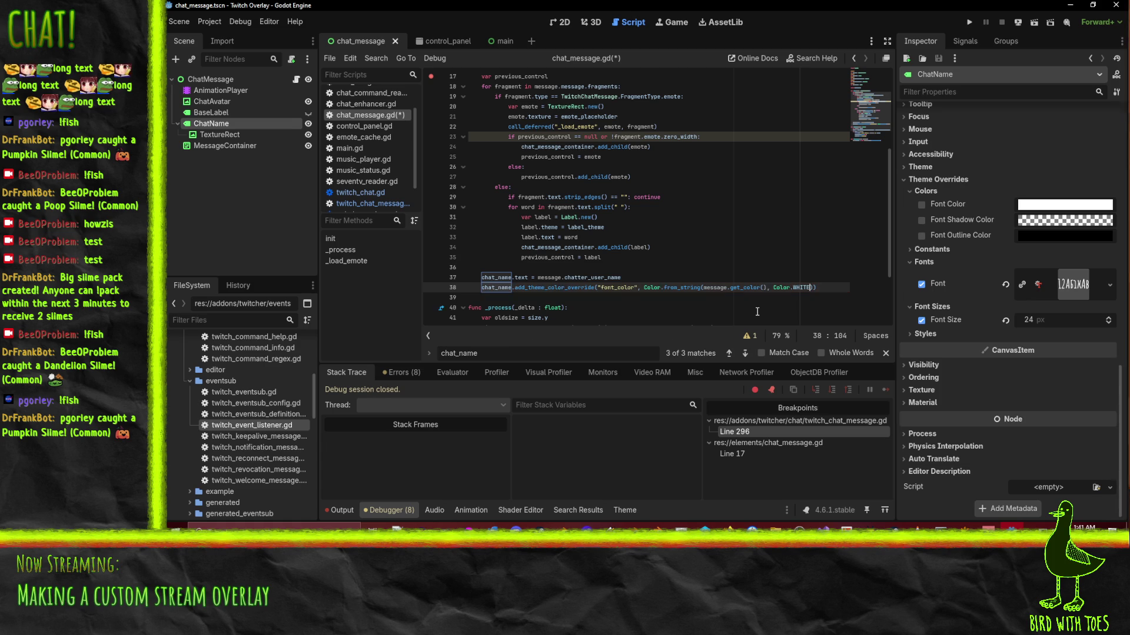
key("ctrl+s")
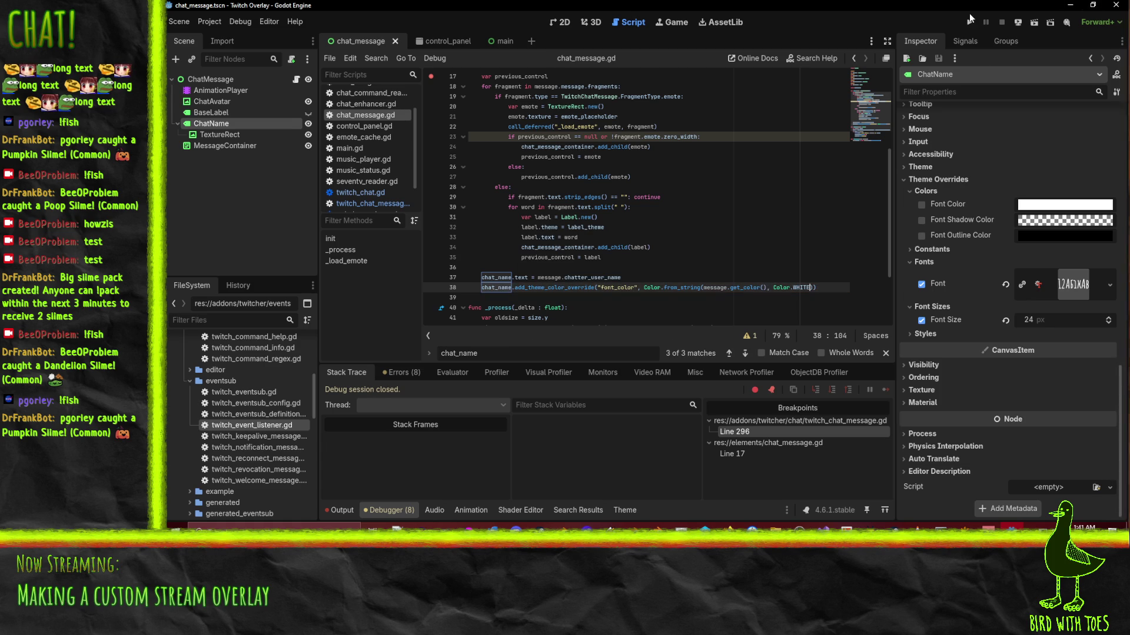
left_click(970, 23)
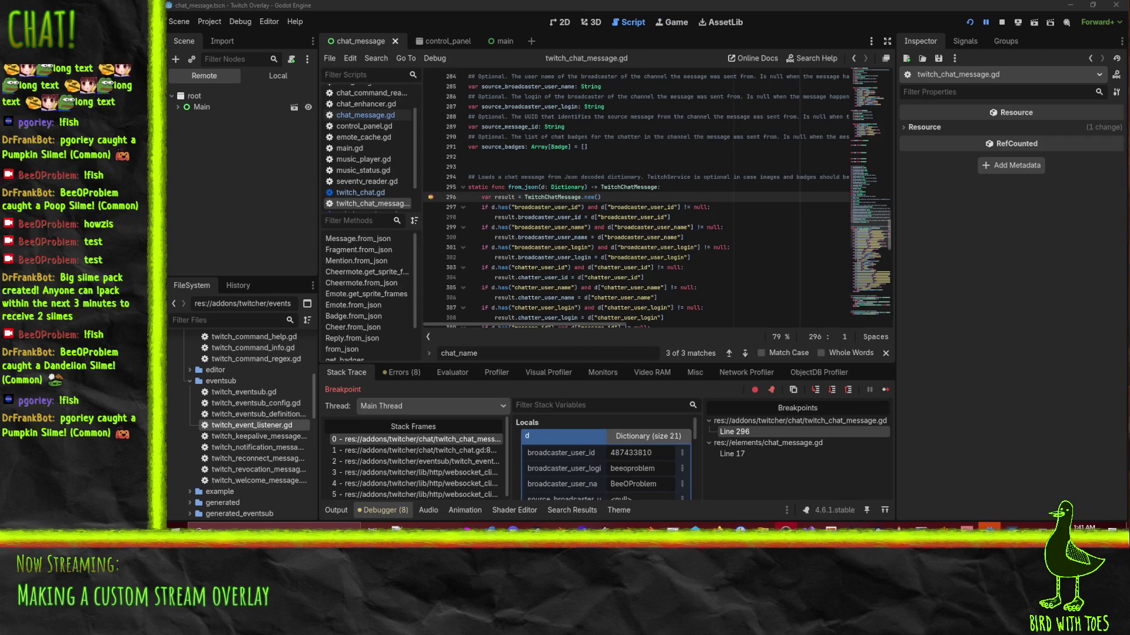
Remove the breakpoints at line 296 and line 17, resuming execution after each.
left_click(430, 197)
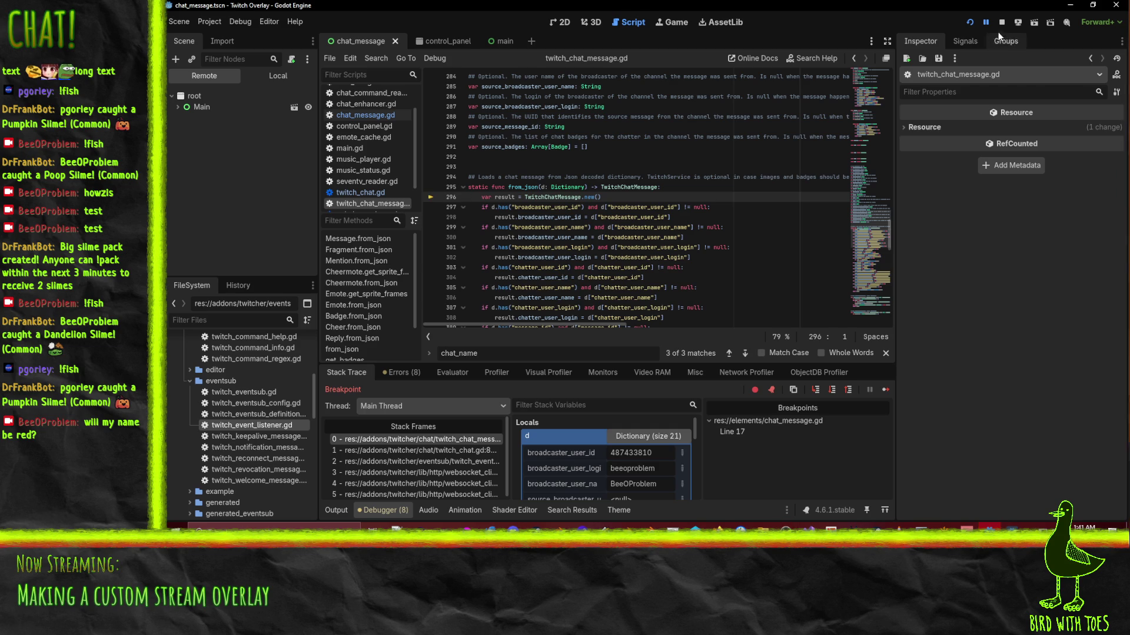
left_click(986, 23)
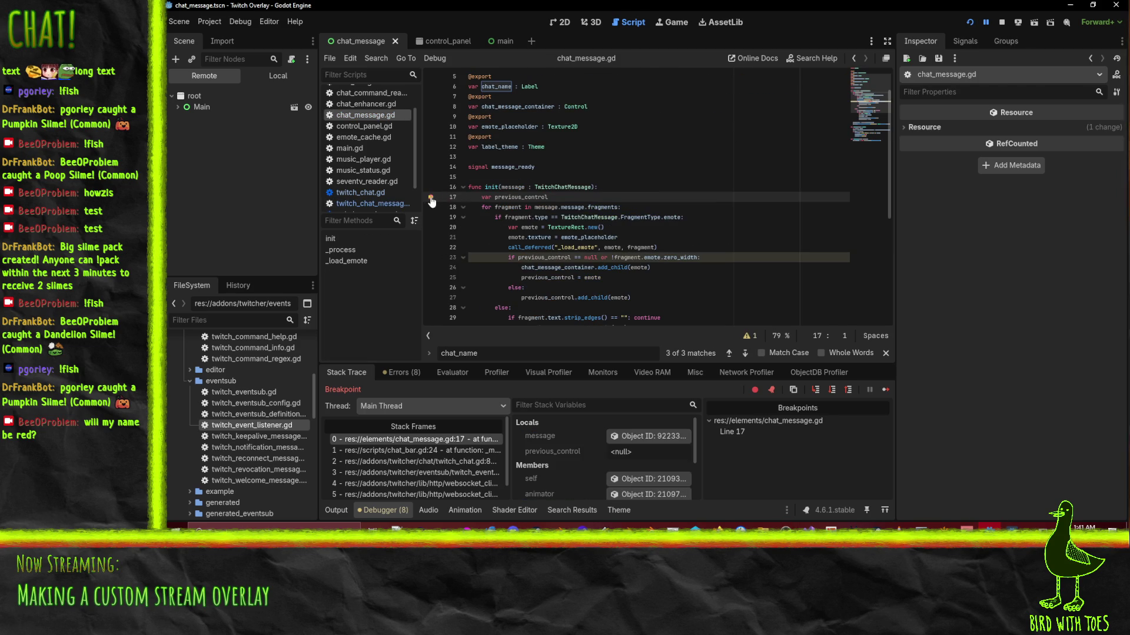
left_click(430, 197)
left_click(985, 22)
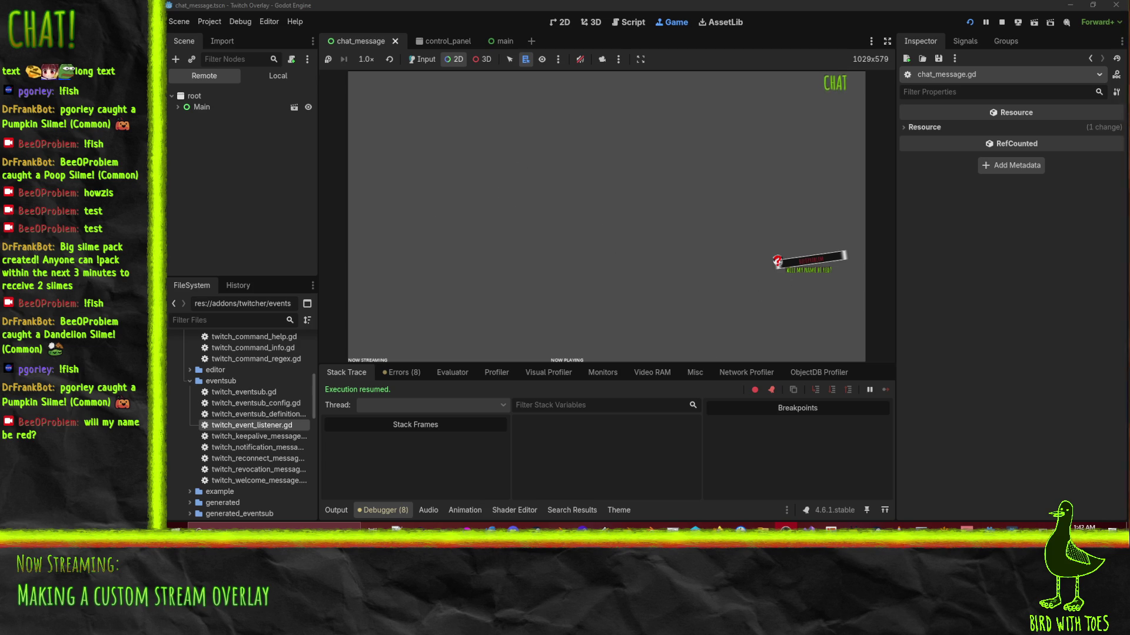
Stop the game, set the Display > Window Mode to Fullscreen, and relaunch the overlay.
key("F8")
left_click(210, 21)
left_click(227, 34)
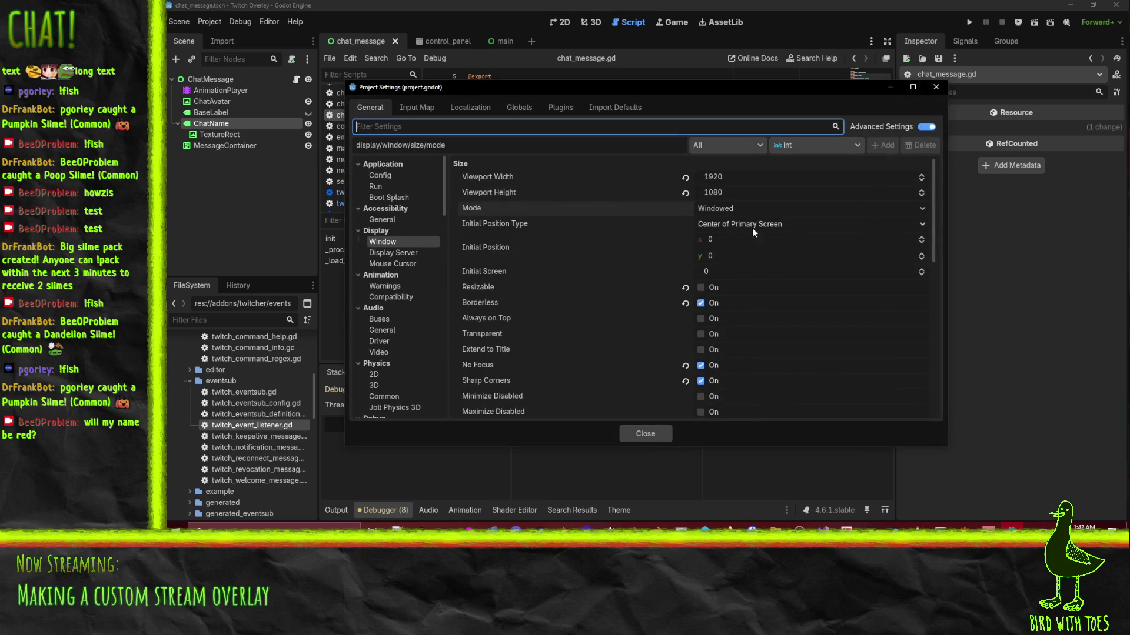
left_click(749, 207)
left_click(749, 259)
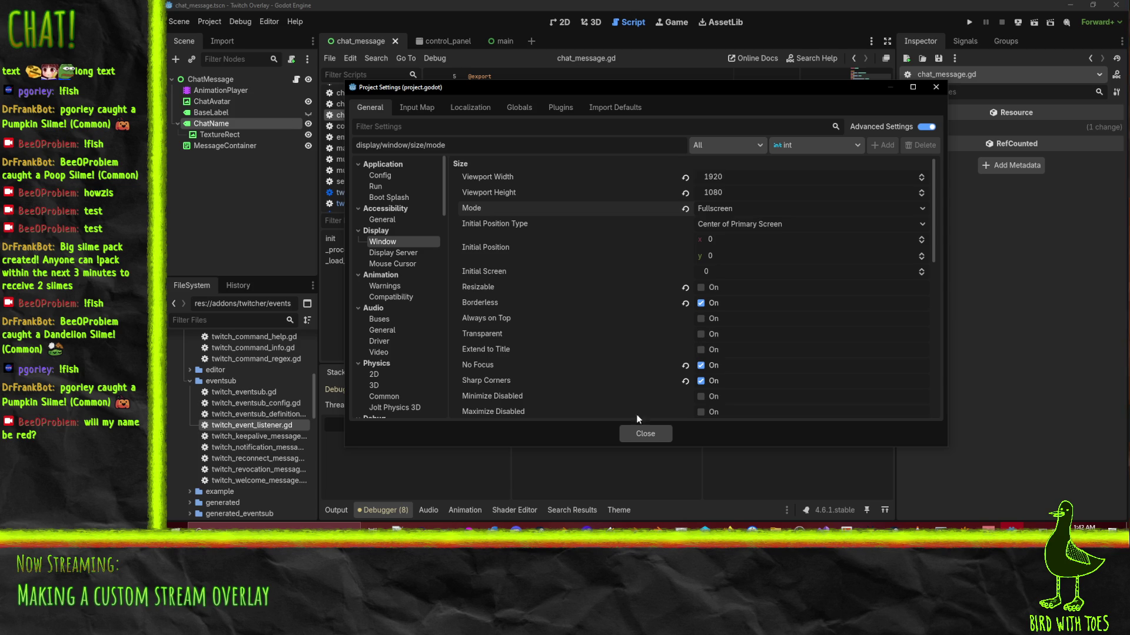
left_click(644, 433)
left_click(969, 22)
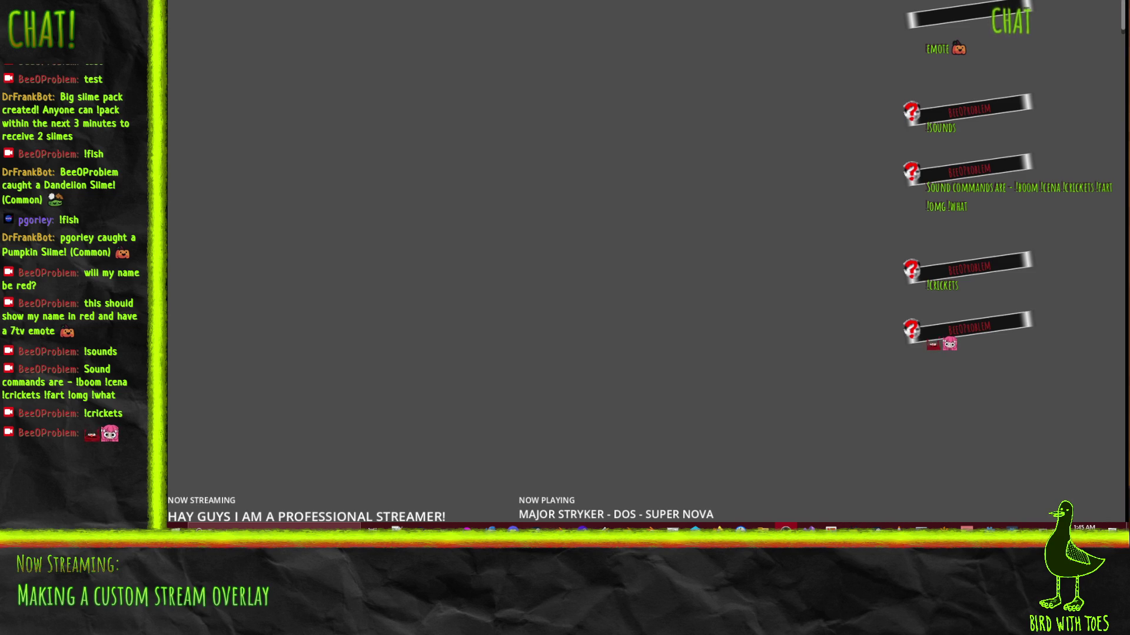
Pick a chat node from the running overlay's right-click list, then bring the editor forward.
right_click(1123, 31)
left_click(1123, 30)
right_click(1123, 12)
left_click(1124, 12)
right_click(1123, 11)
left_click(1076, 15)
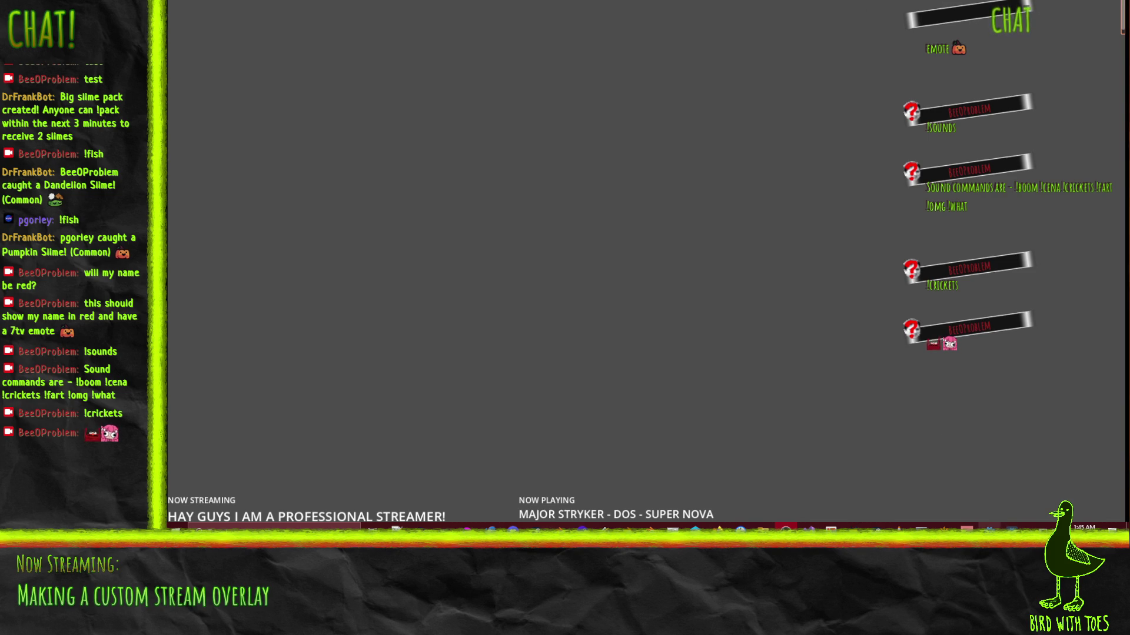
mouse_move(989, 528)
left_click(989, 475)
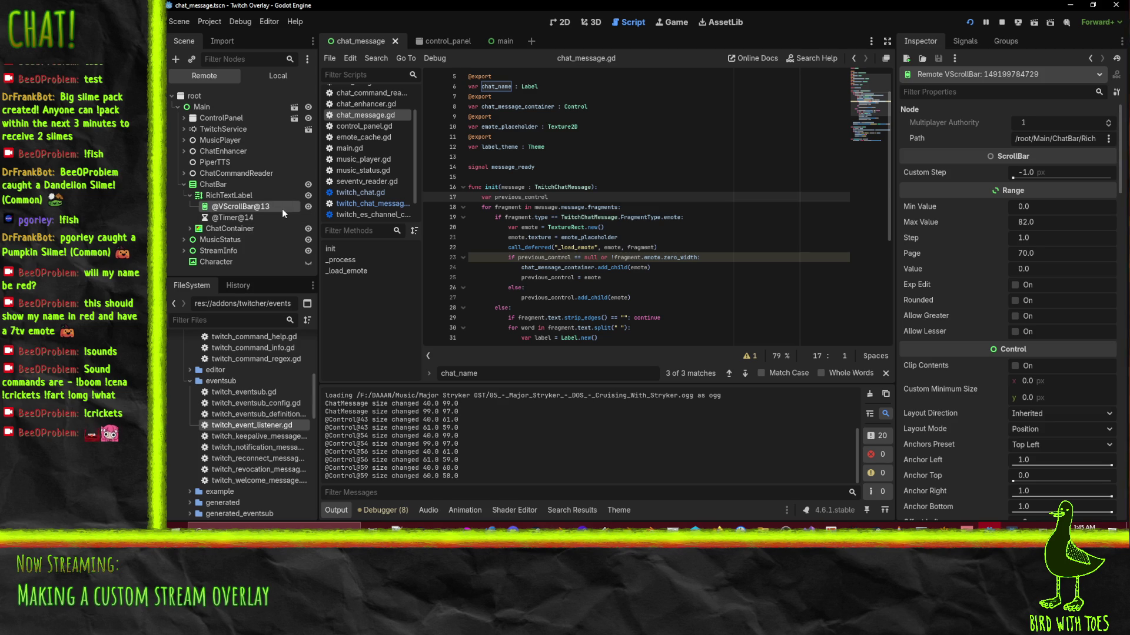
Select the live ChatContainer in the Remote tree and scroll to its CanvasItem settings.
key("shift+Down")
left_click(263, 185)
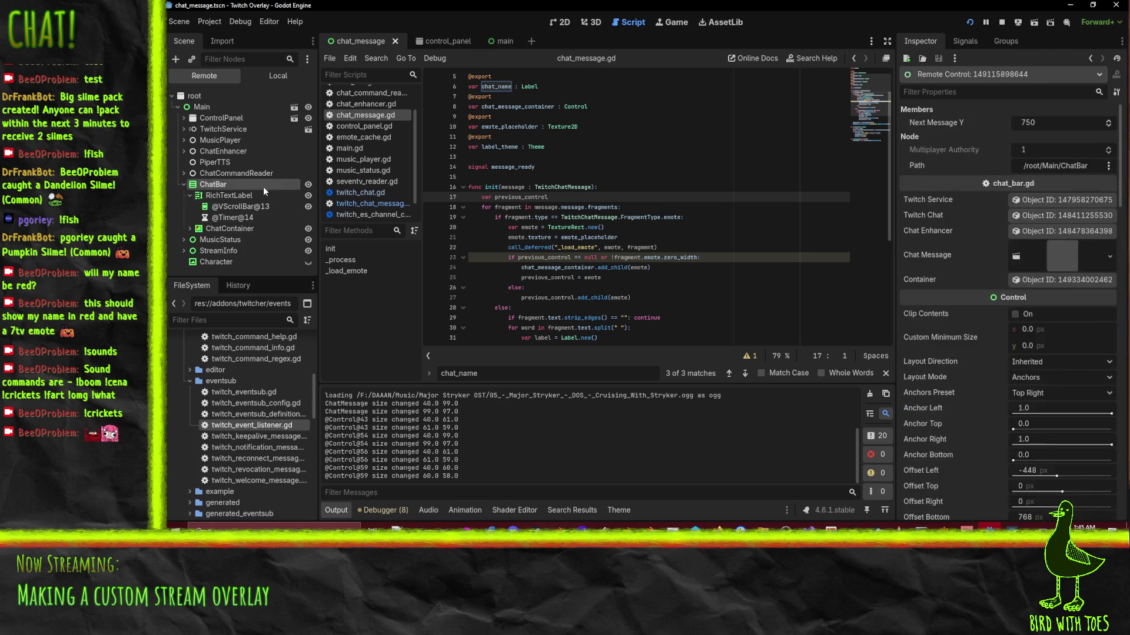
left_click(268, 192)
left_click(248, 228)
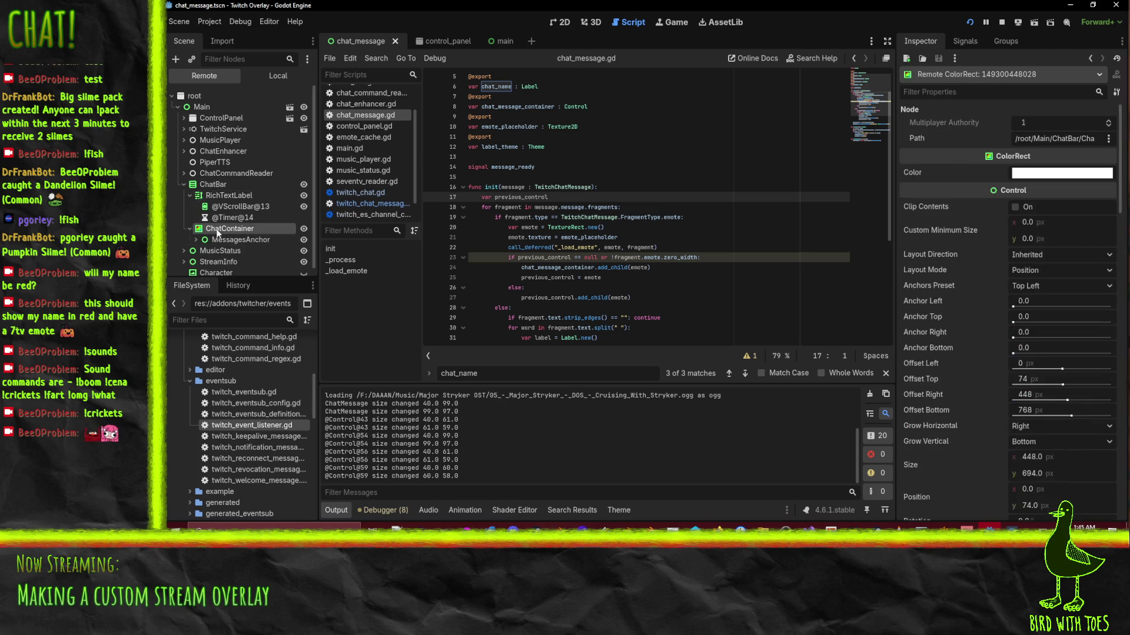
scroll(947, 258, "down", 15)
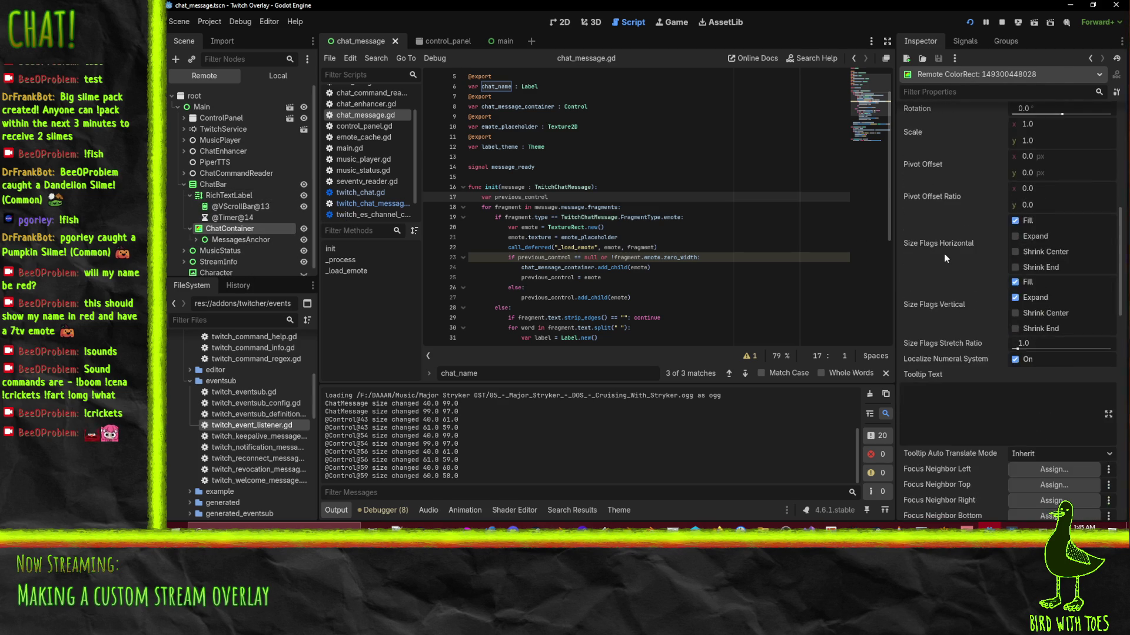
scroll(953, 276, "down", 8)
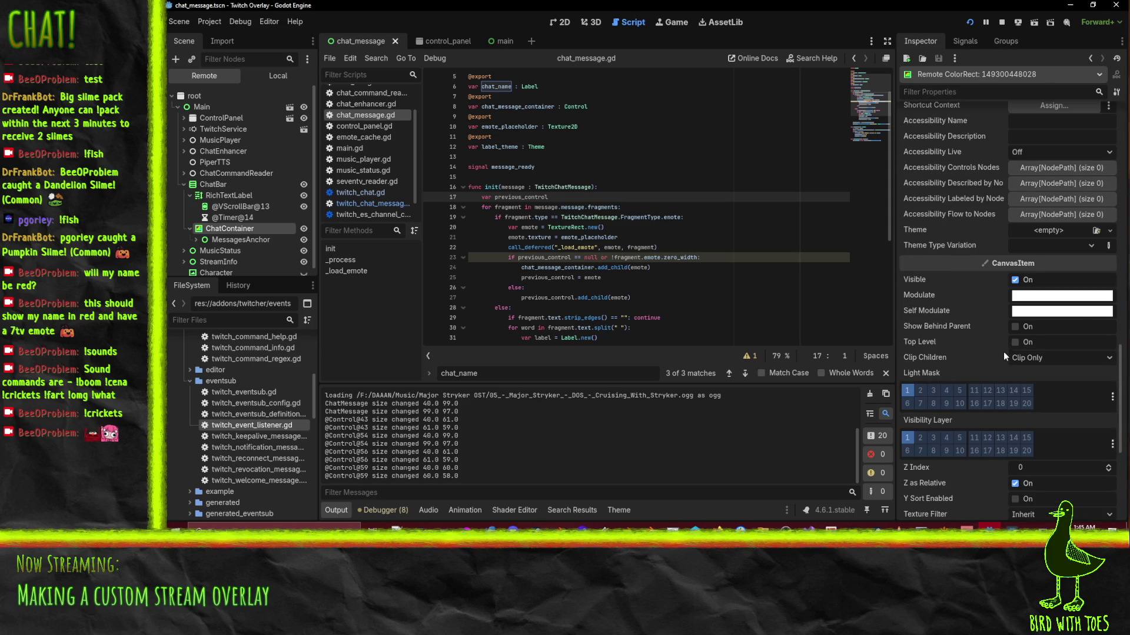
Check ChatContainer's Clip Children options, leaving Clip Only, and shrink the editor to a floating window.
left_click(1030, 359)
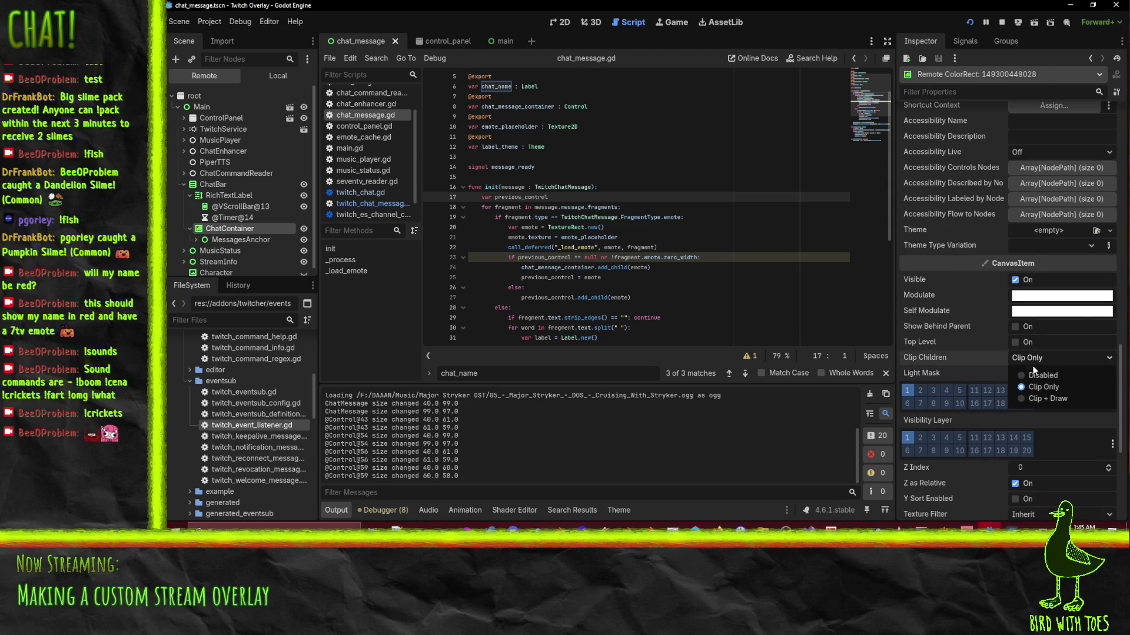
left_click(978, 355)
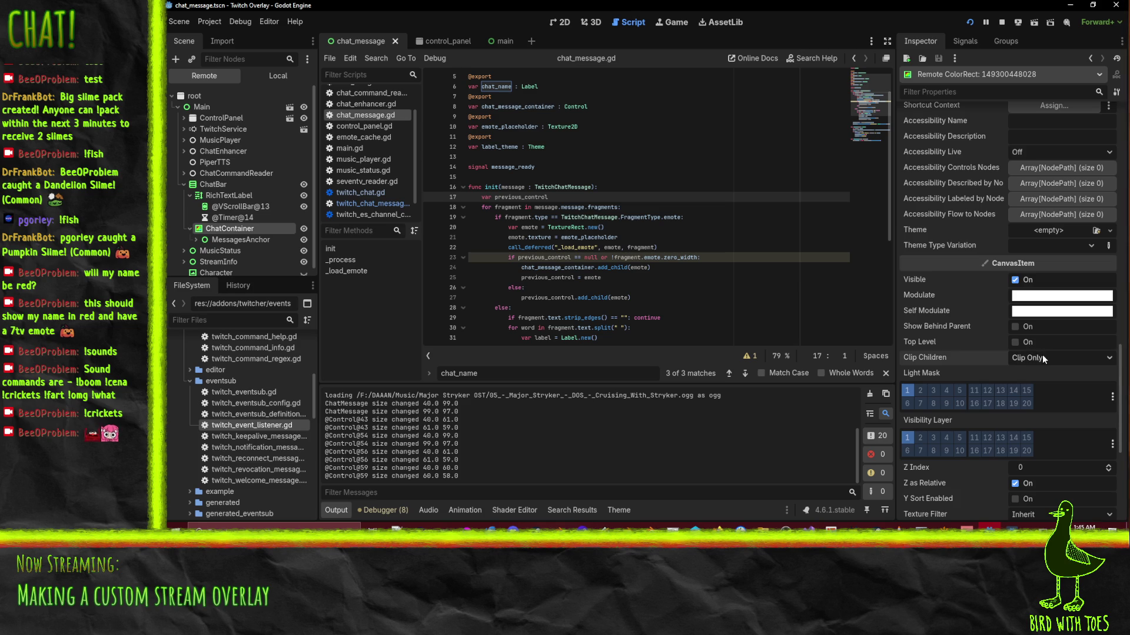
mouse_move(951, 329)
mouse_move(891, 11)
left_mouse_down()
mouse_move(460, 85)
mouse_move(542, 46)
left_mouse_up()
Switch the live ChatContainer's Clip Children to Disabled, then back to Clip Only.
scroll(718, 297, "down", 5)
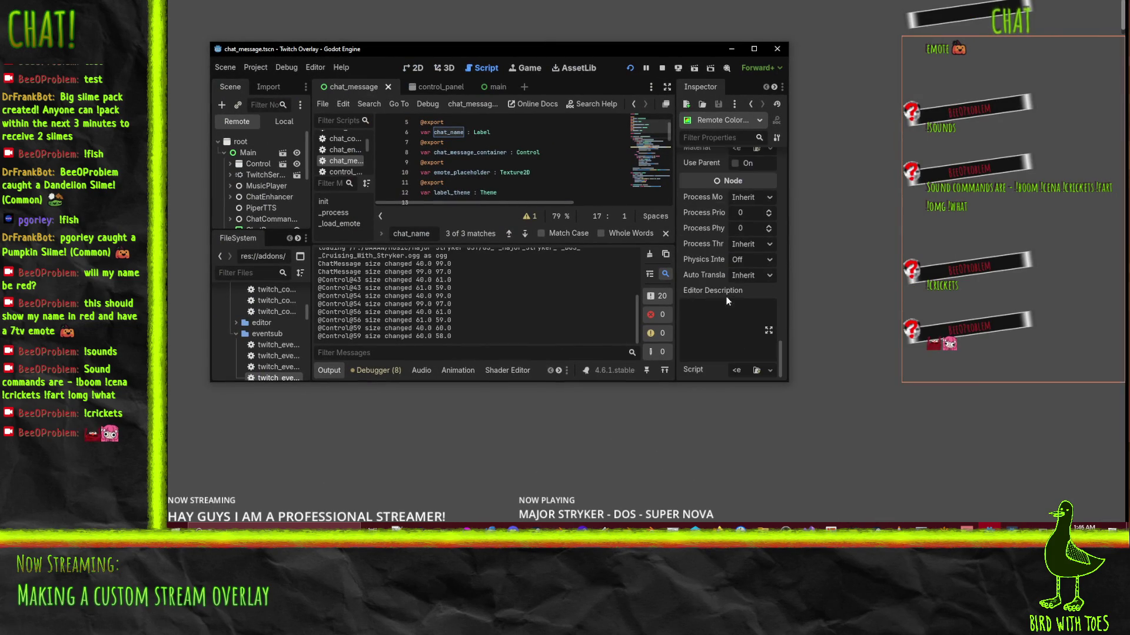
scroll(726, 302, "up", 4)
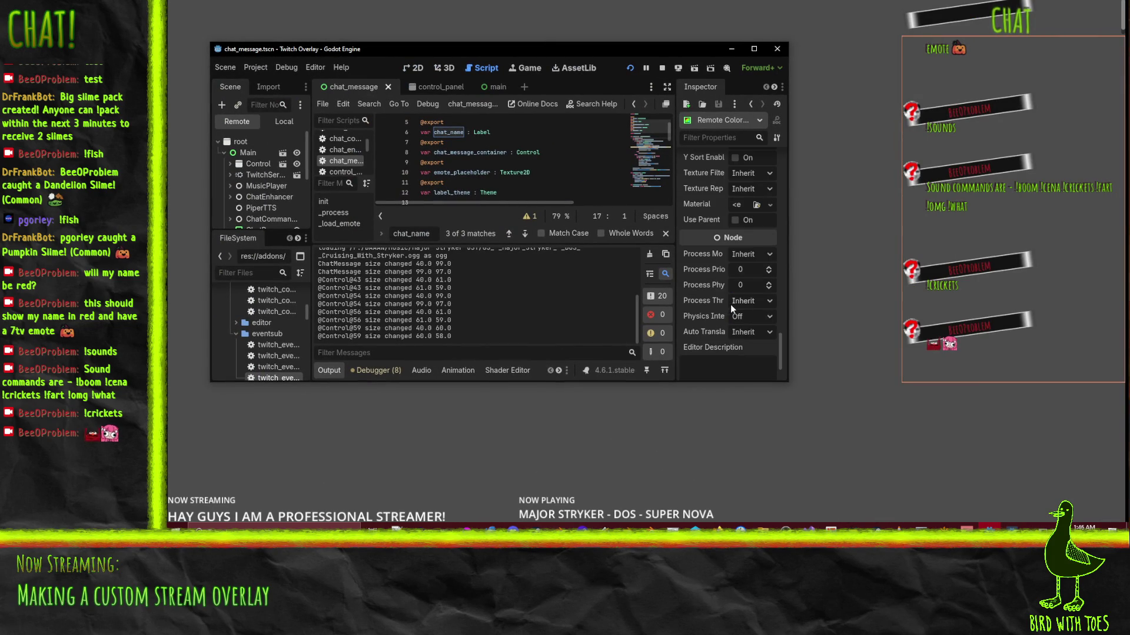
scroll(729, 304, "down", 5)
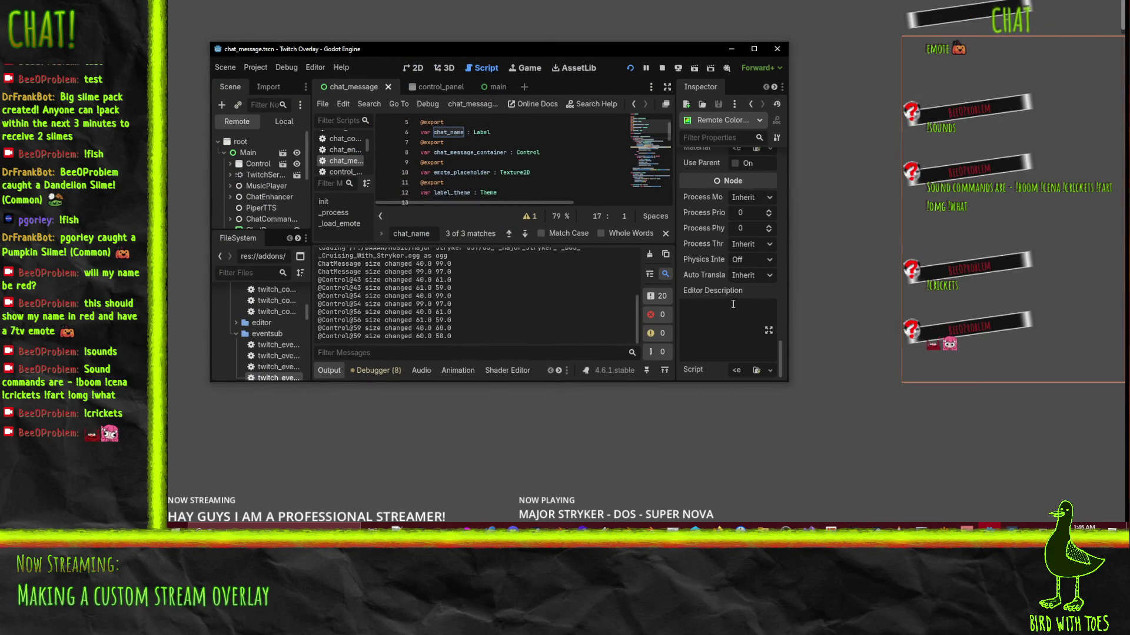
scroll(733, 304, "up", 1)
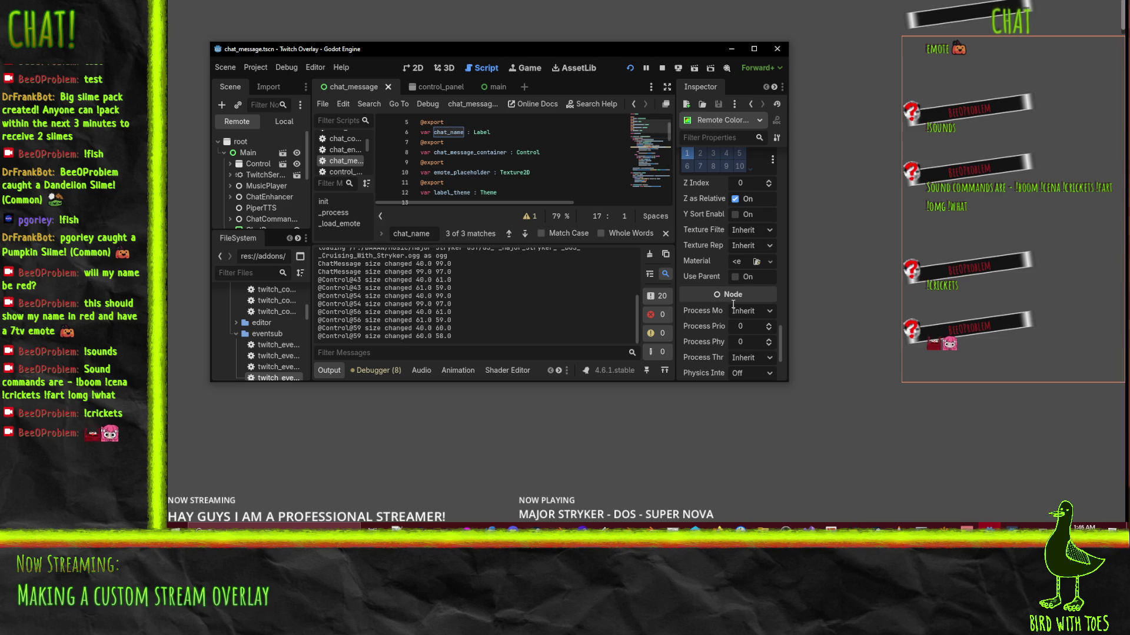
scroll(746, 278, "down", 1)
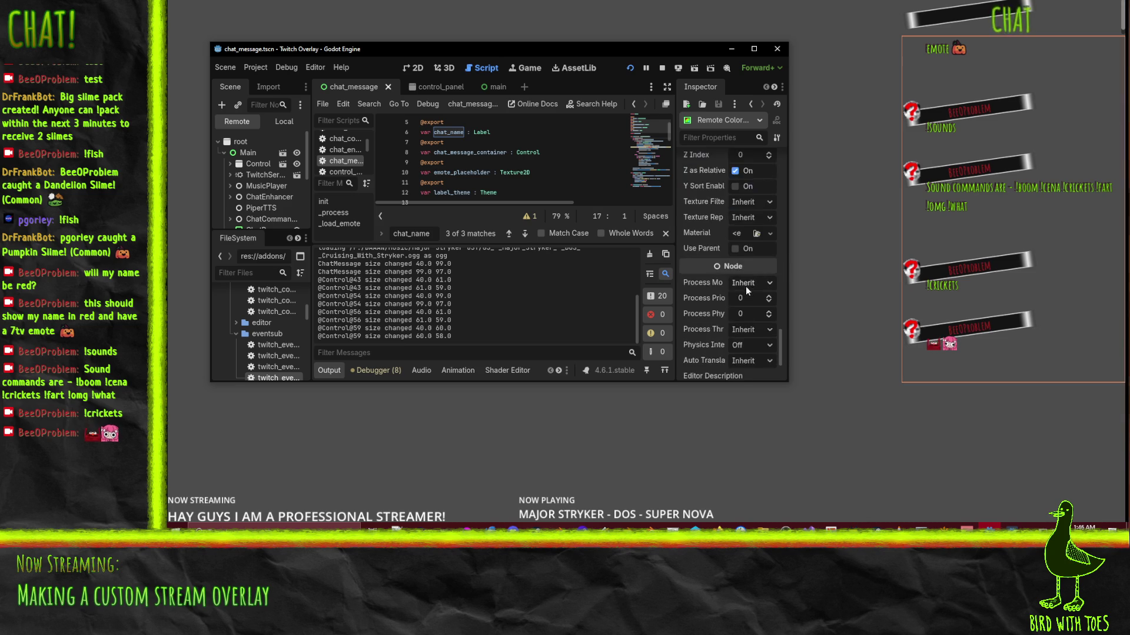
scroll(746, 287, "up", 4)
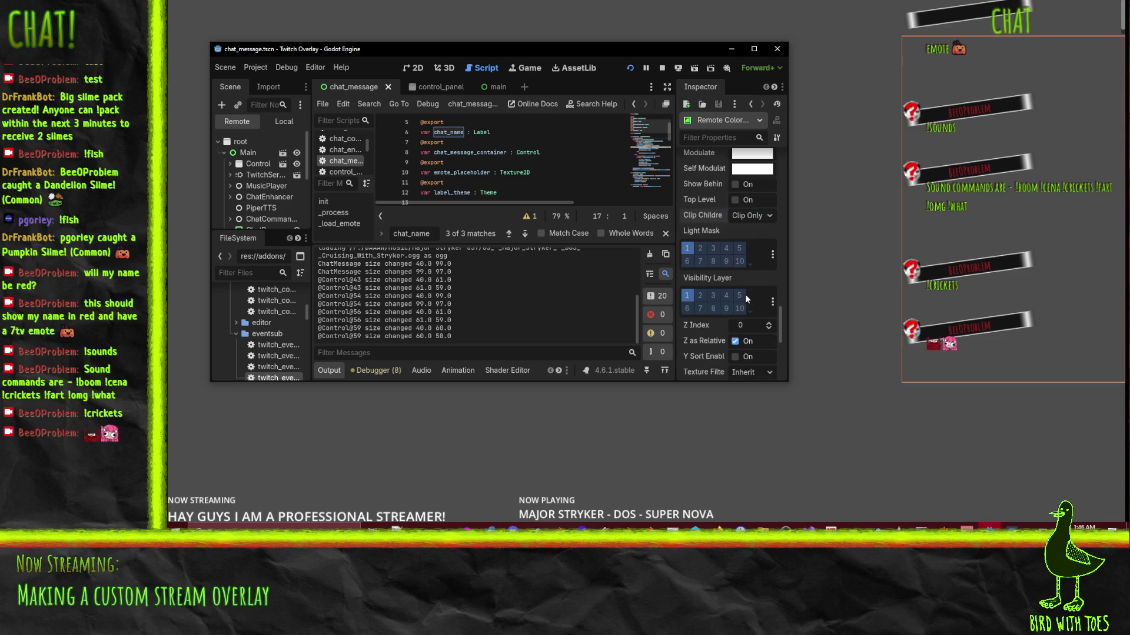
left_click(754, 216)
left_click(761, 233)
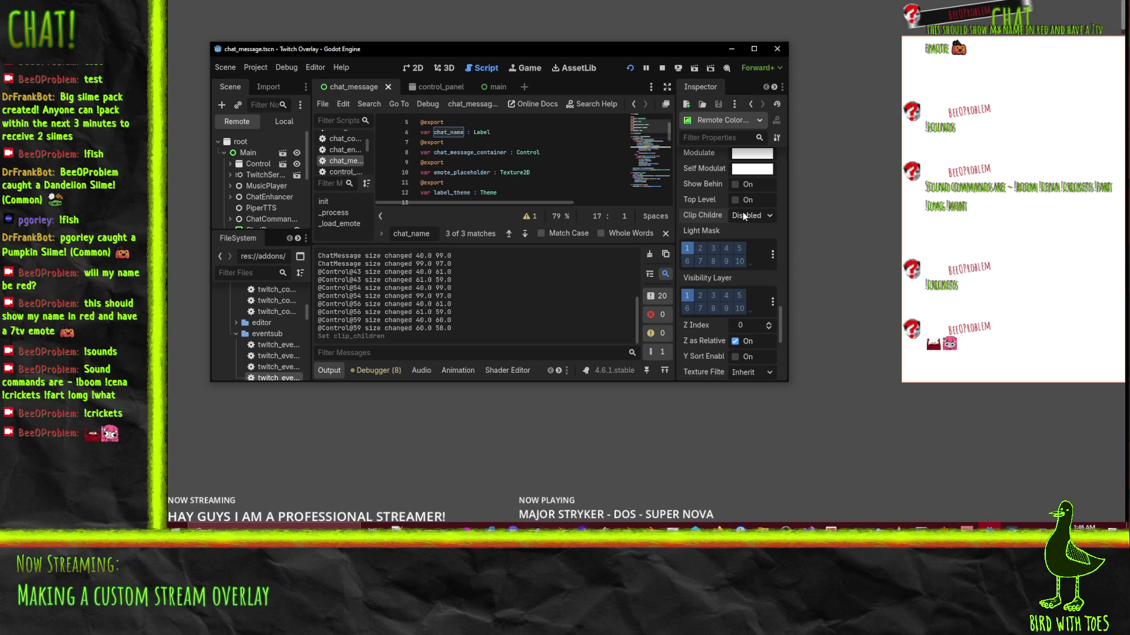
left_click(743, 213)
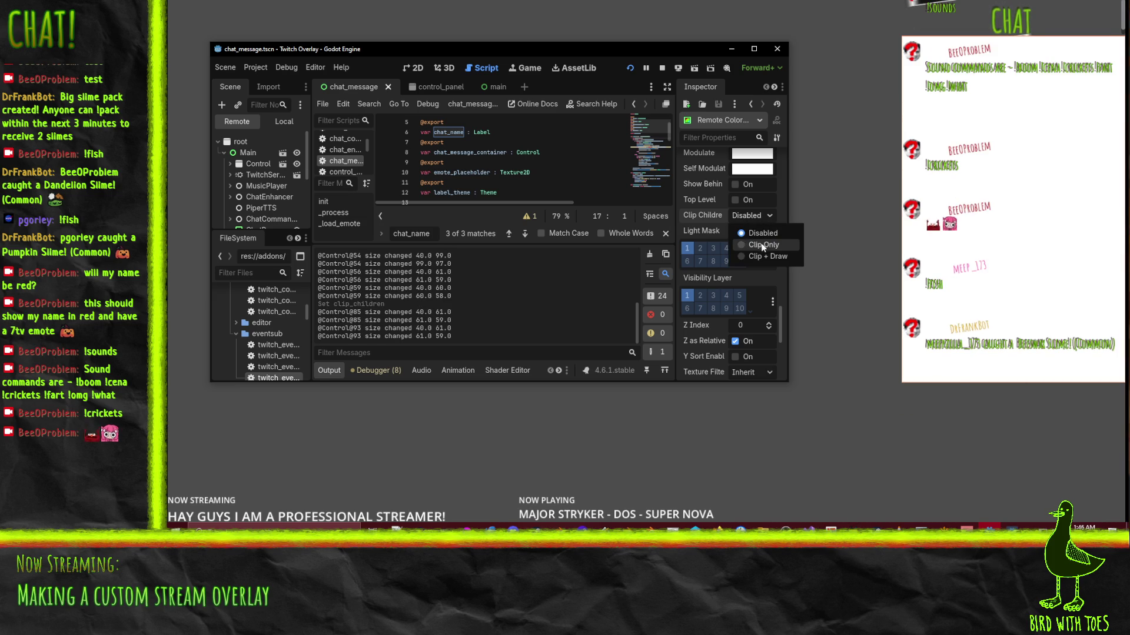
left_click(761, 243)
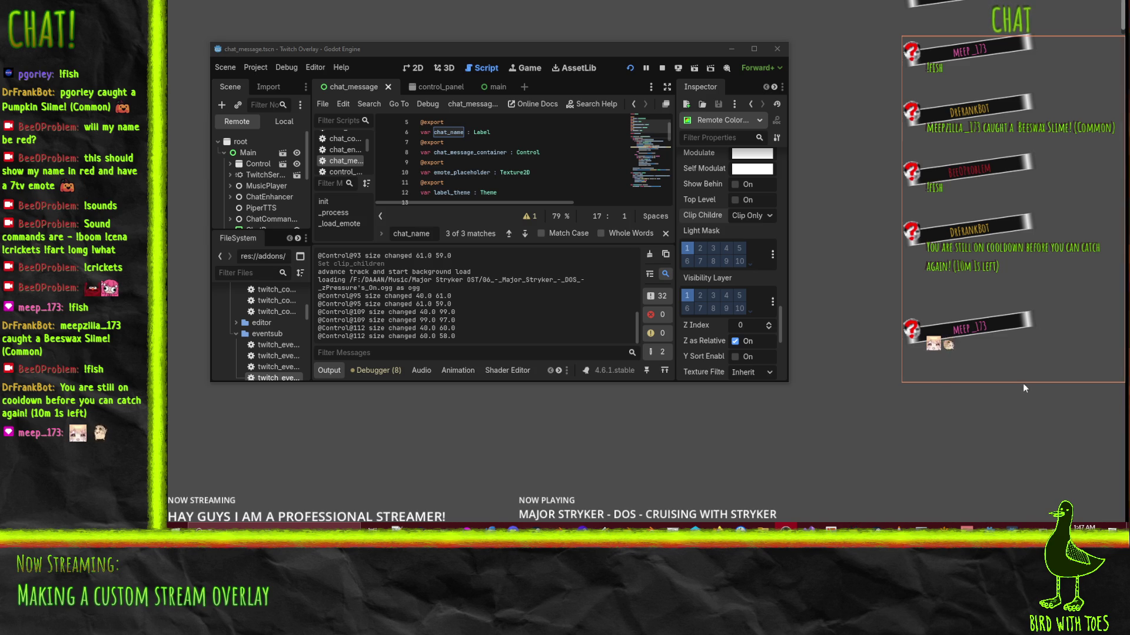
Inspect the live MessageContainer, ChatContainer and ChatBar picked from the running game.
right_click(972, 274)
left_click(999, 292)
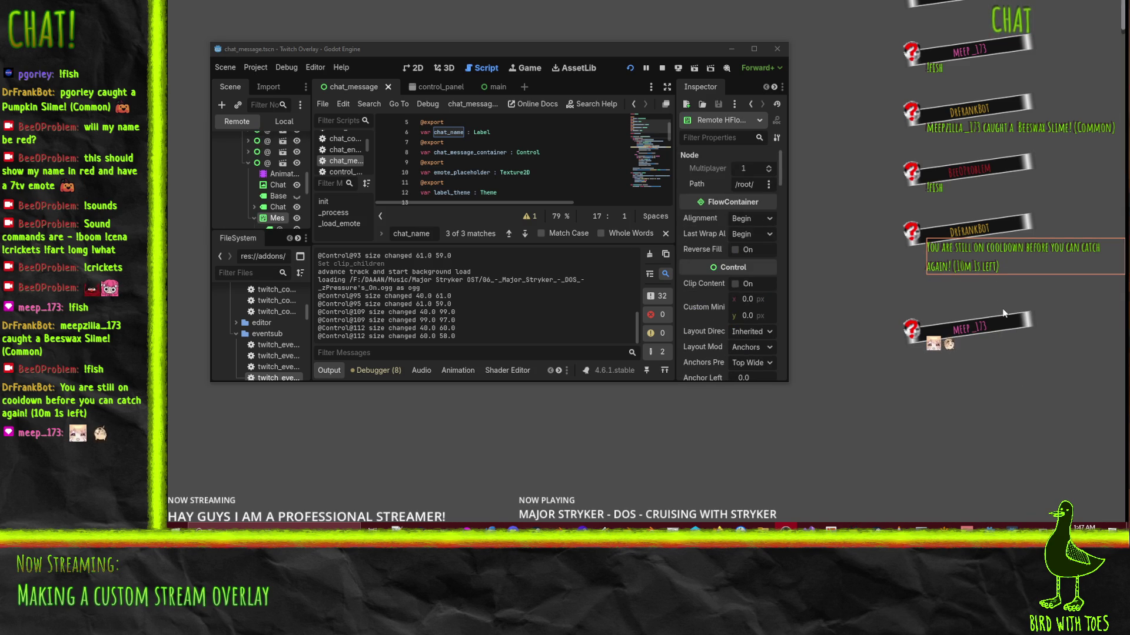
right_click(1002, 304)
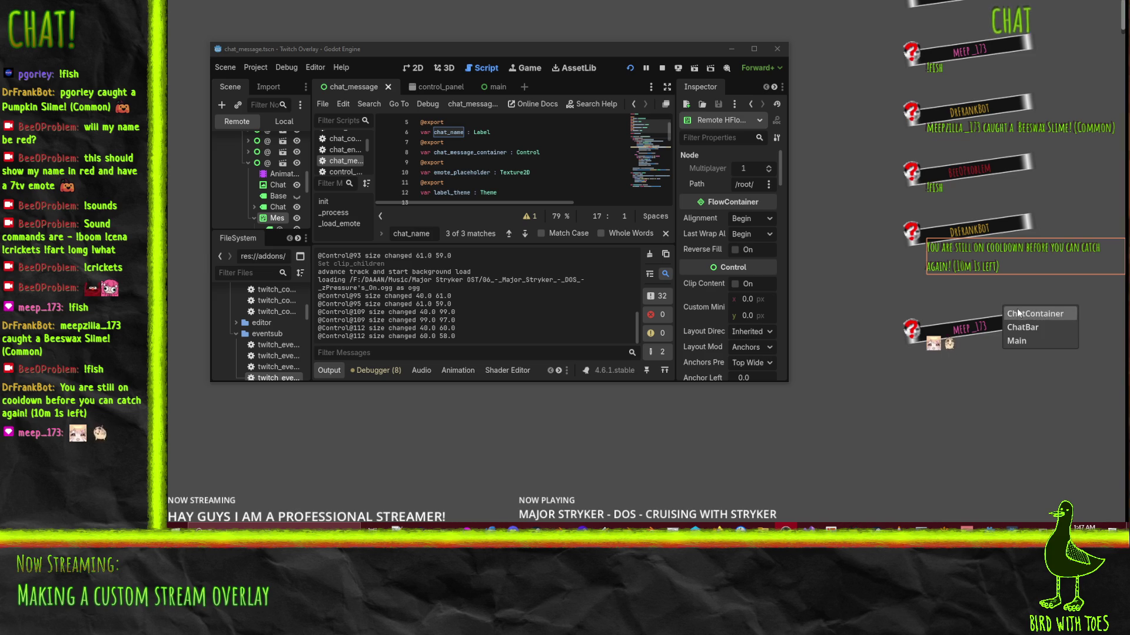
left_click(1027, 313)
right_click(963, 300)
left_click(983, 326)
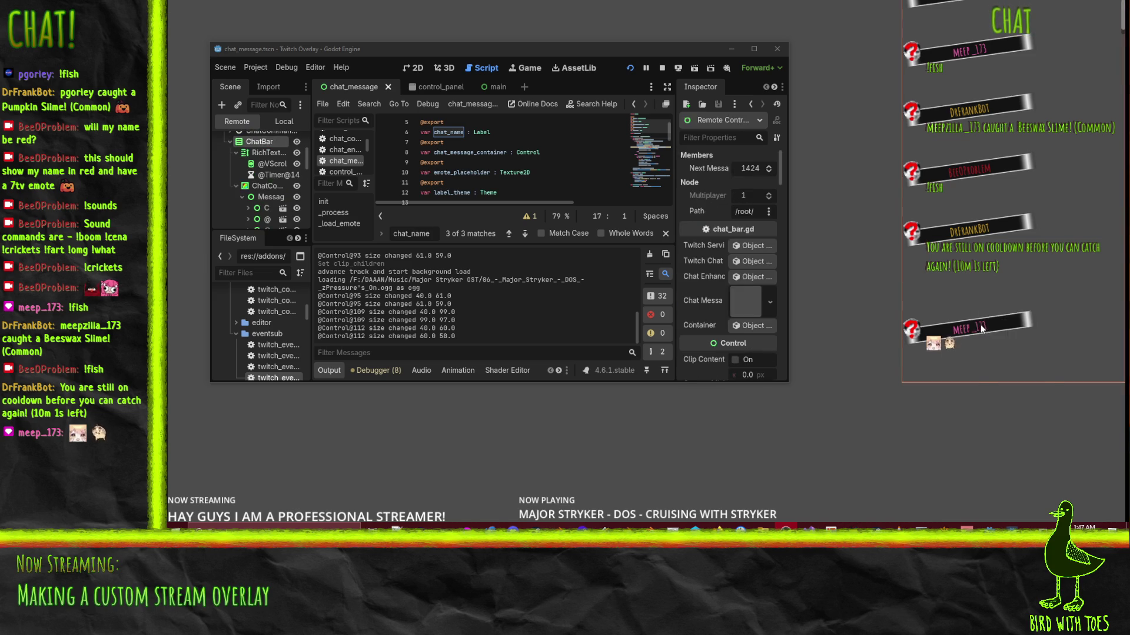
right_click(981, 327)
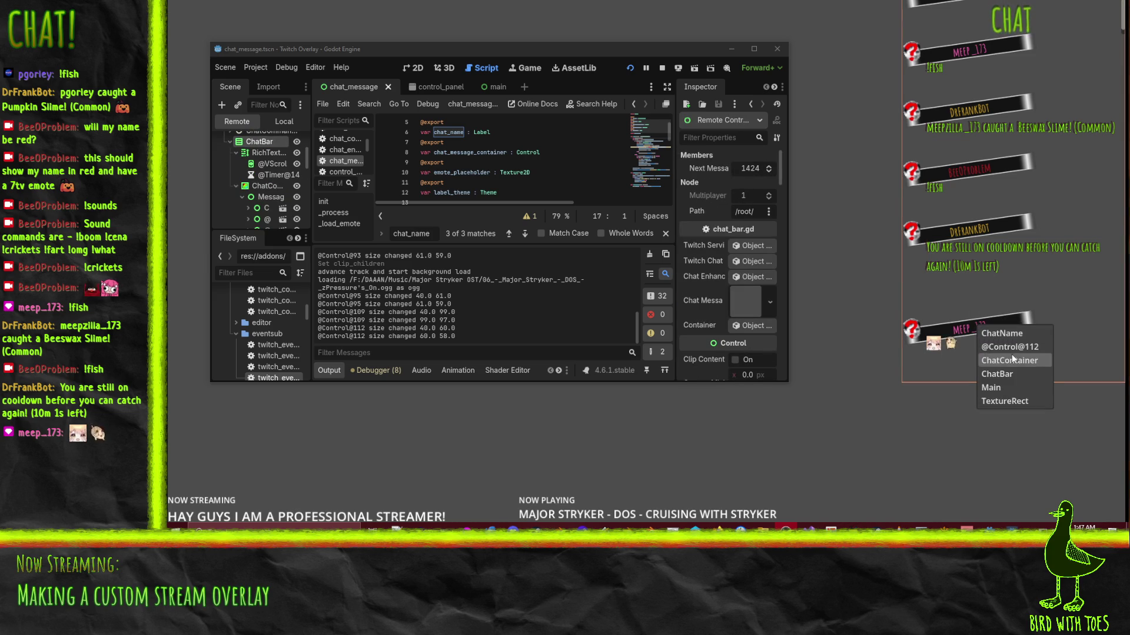
left_click(1012, 348)
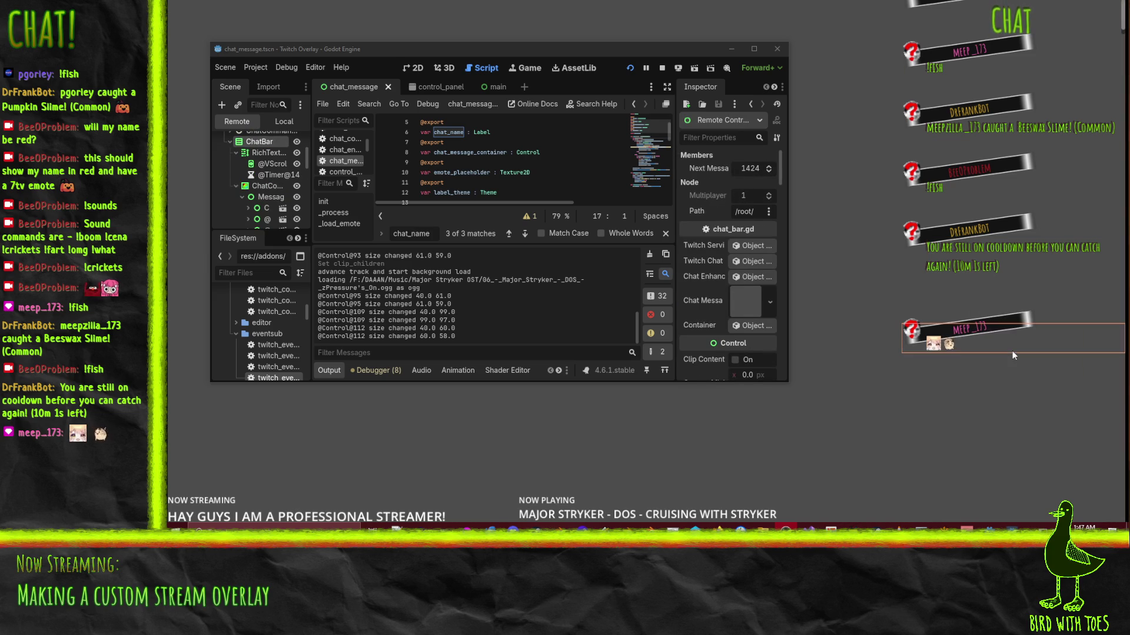
right_click(1010, 318)
left_click(1029, 326)
right_click(999, 308)
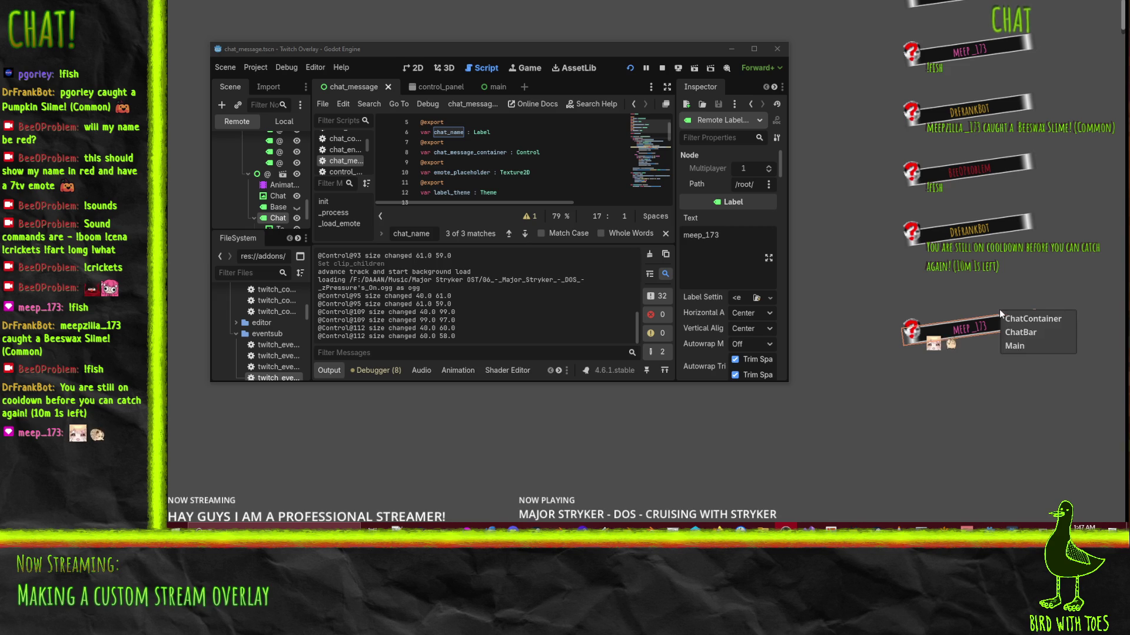
left_click(1022, 330)
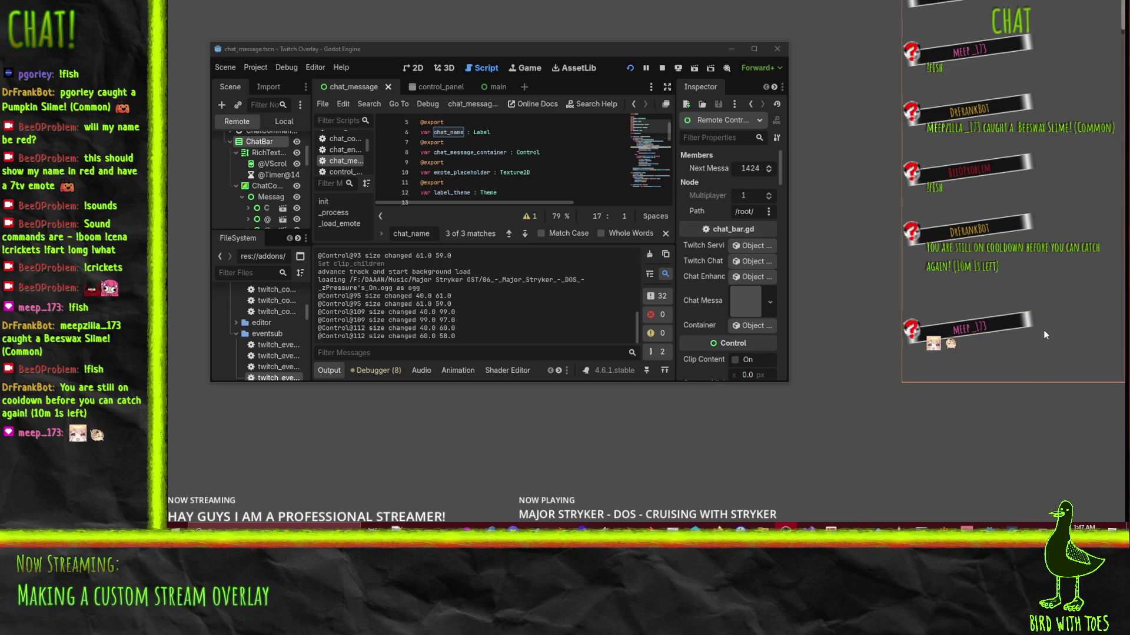